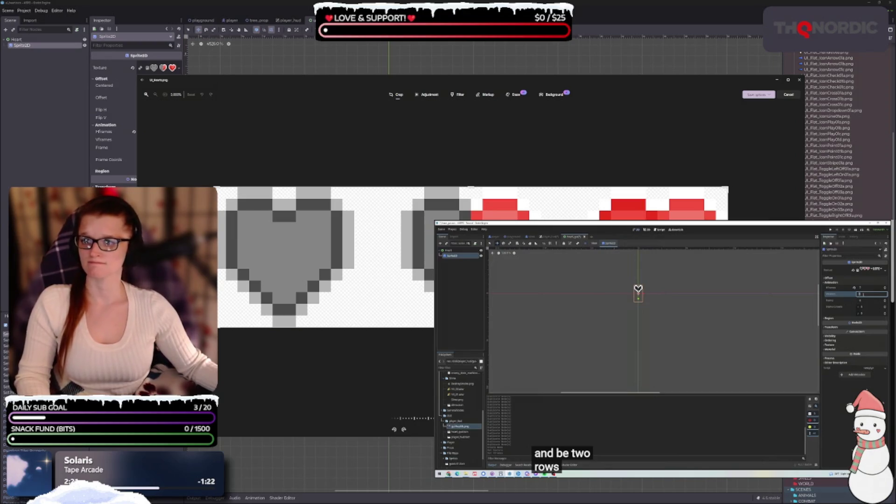
Get ready to close the enlarged heart sprite image in Windows Photos
{"action": "mouse_move", "coordinate": [607, 420]}
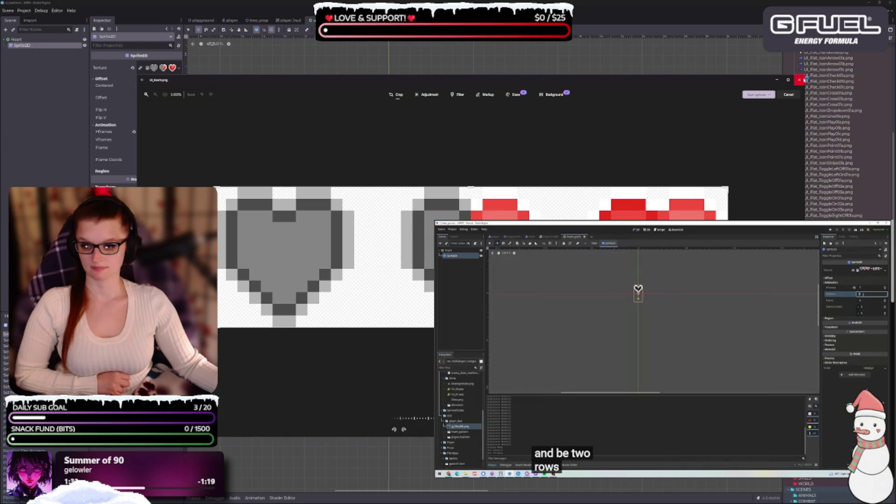
Close the heart image viewer and place the Aseprite window over the Godot editor
{"action": "left_click", "coordinate": [799, 80]}
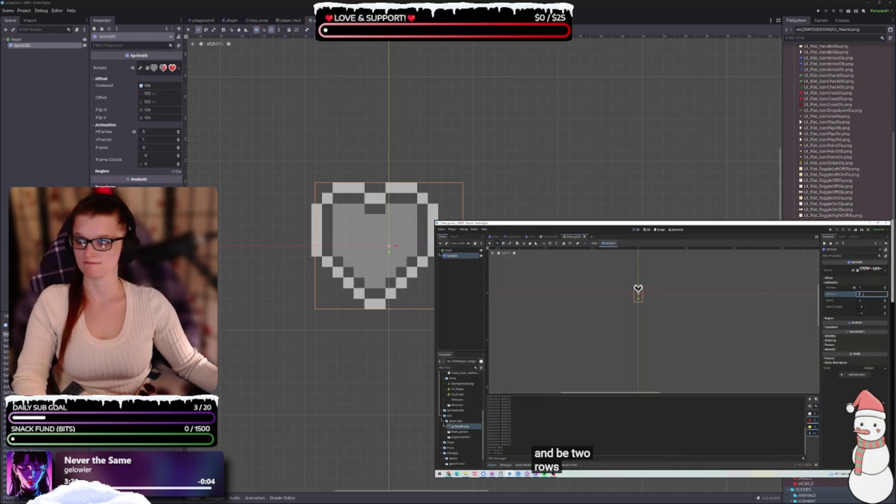
{"action": "mouse_move", "coordinate": [461, 115]}
{"action": "left_mouse_down"}
{"action": "mouse_move", "coordinate": [504, 114]}
{"action": "mouse_move", "coordinate": [448, 83]}
{"action": "mouse_move", "coordinate": [509, 94]}
{"action": "mouse_move", "coordinate": [509, 69]}
{"action": "left_mouse_up"}
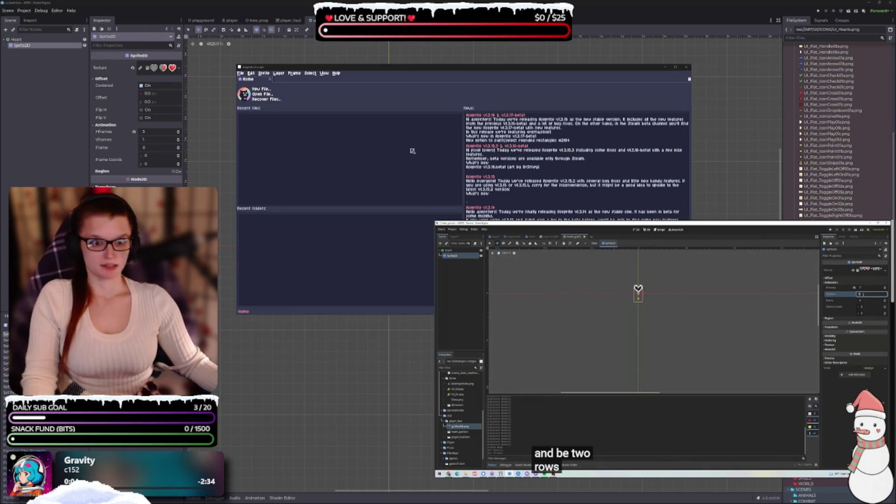
Close Aseprite's Home tab and marquee-select the first heart in UI_Hearts.png
{"action": "left_click_drag", "start_coordinate": [488, 69], "coordinate": [490, 145]}
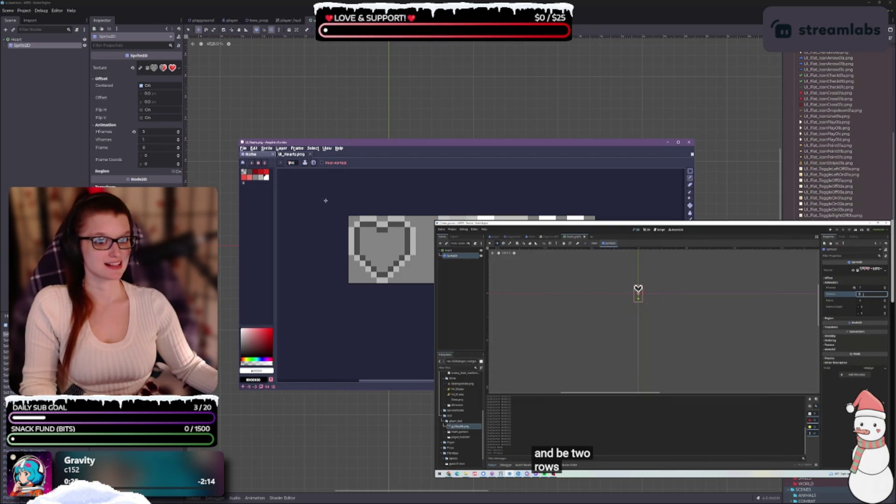
{"action": "left_click", "coordinate": [273, 154]}
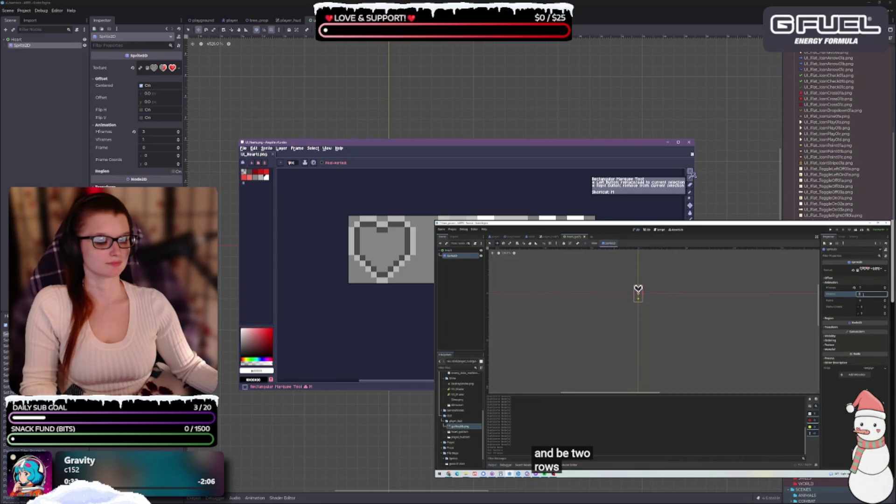
{"action": "left_click", "coordinate": [691, 172]}
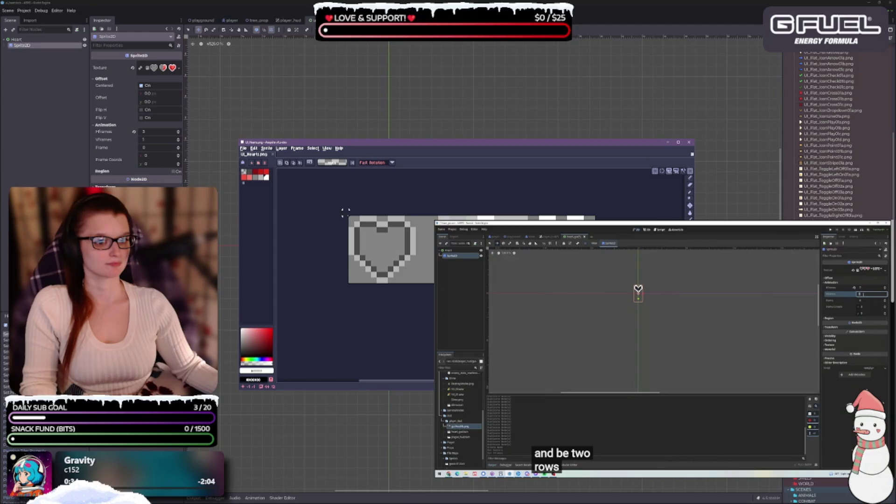
{"action": "left_click_drag", "start_coordinate": [348, 215], "coordinate": [423, 284]}
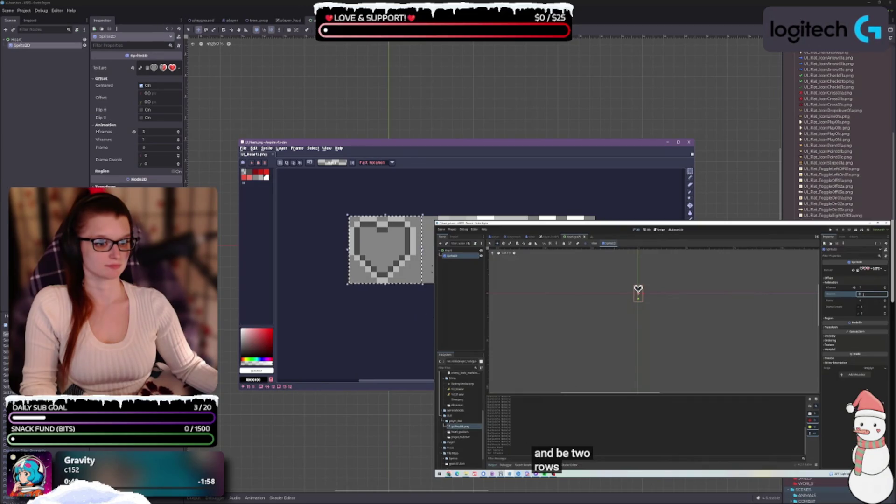
Nudge the selection, then redraw the marquee snugly around just the first heart
{"action": "left_click", "coordinate": [425, 251]}
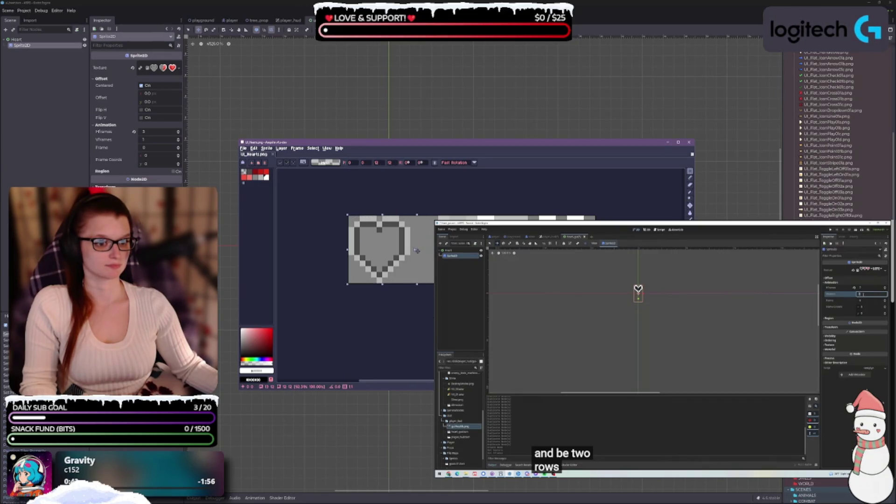
{"action": "left_click", "coordinate": [692, 172]}
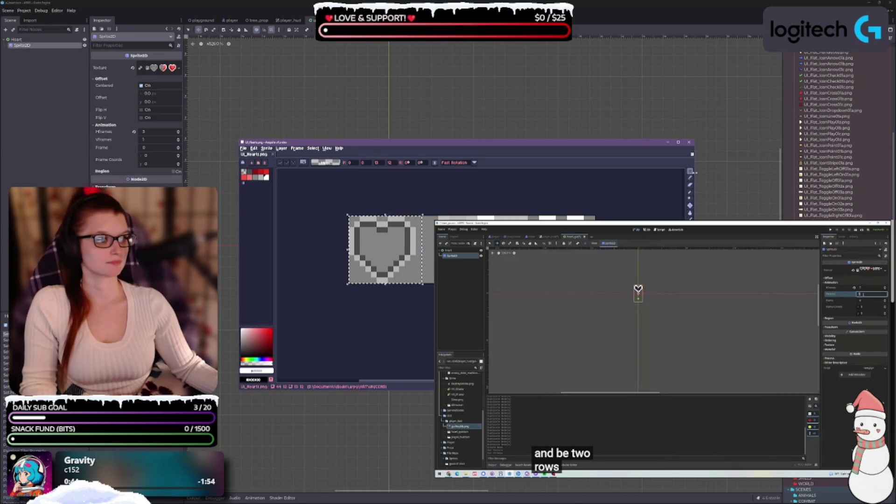
{"action": "mouse_move", "coordinate": [693, 172]}
{"action": "left_click_drag", "start_coordinate": [353, 222], "coordinate": [359, 225]}
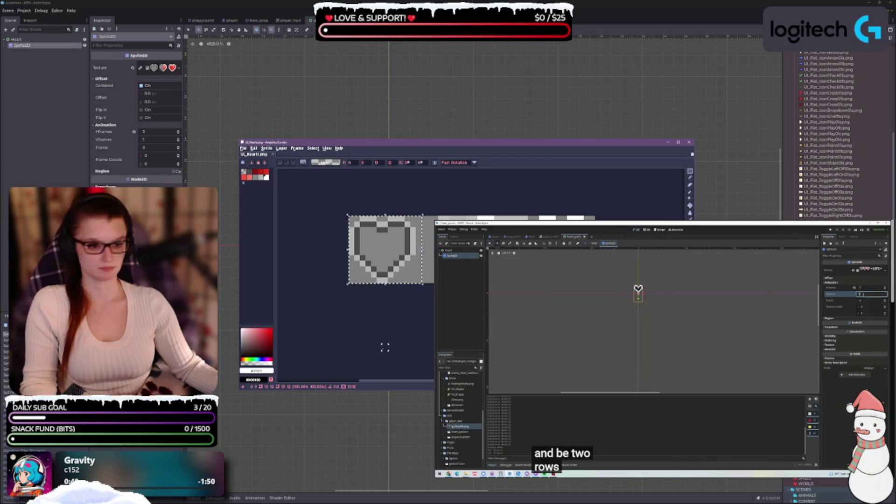
{"action": "key", "text": "Return"}
{"action": "left_click_drag", "start_coordinate": [350, 216], "coordinate": [417, 284]}
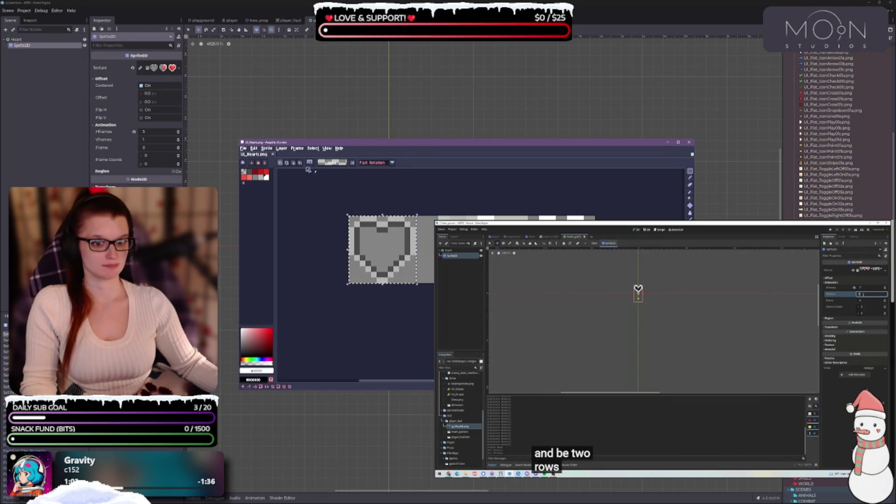
Export the selected first heart as UI_Hearts_01.png and close its preview
{"action": "left_click", "coordinate": [243, 148]}
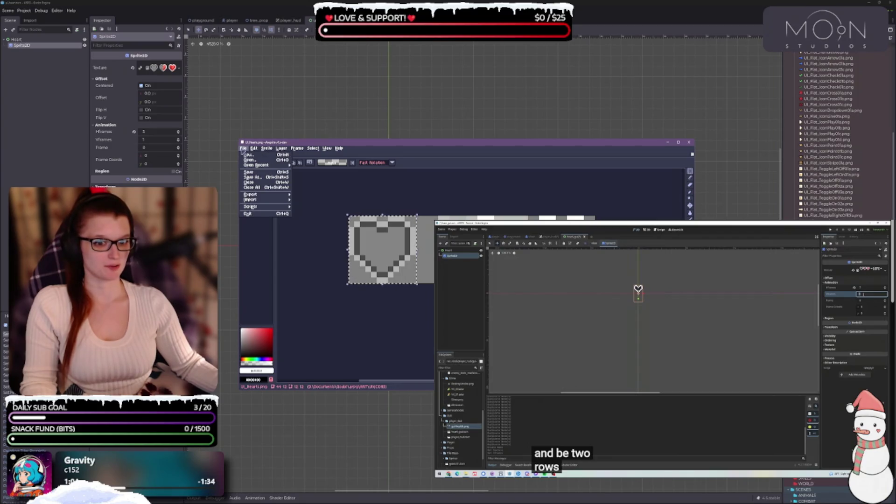
{"action": "mouse_move", "coordinate": [264, 195]}
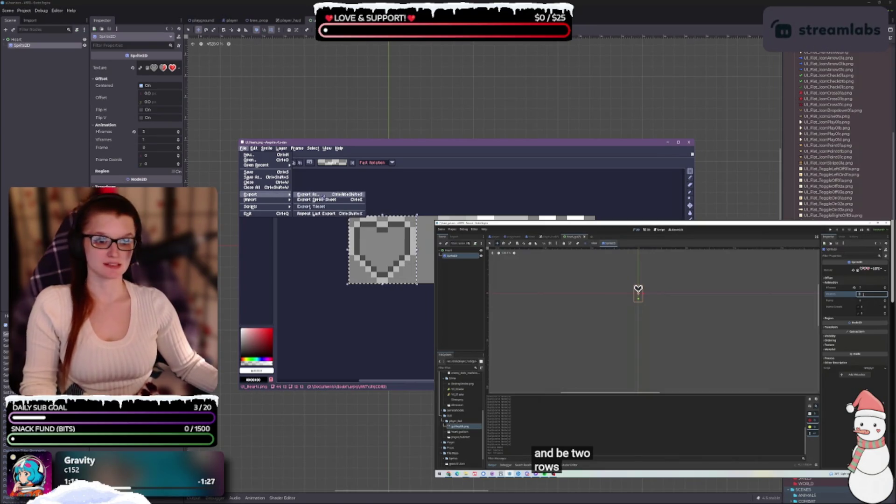
{"action": "left_click", "coordinate": [322, 196]}
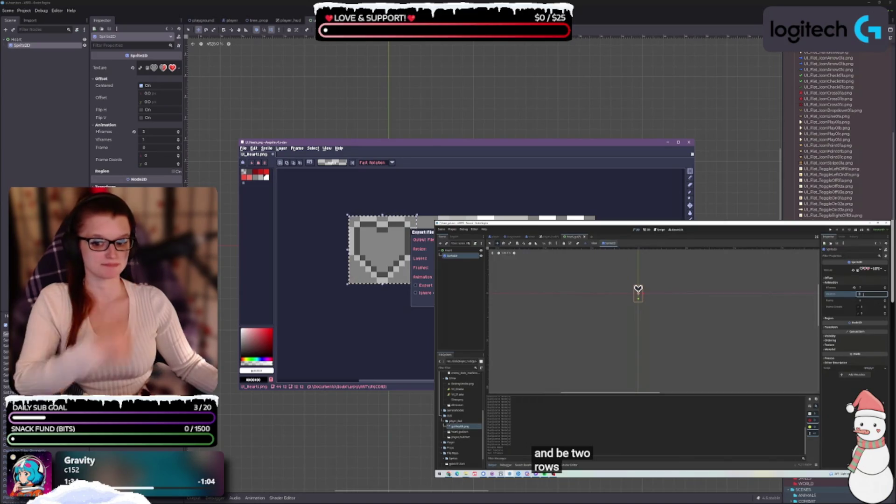
{"action": "key", "text": "Return"}
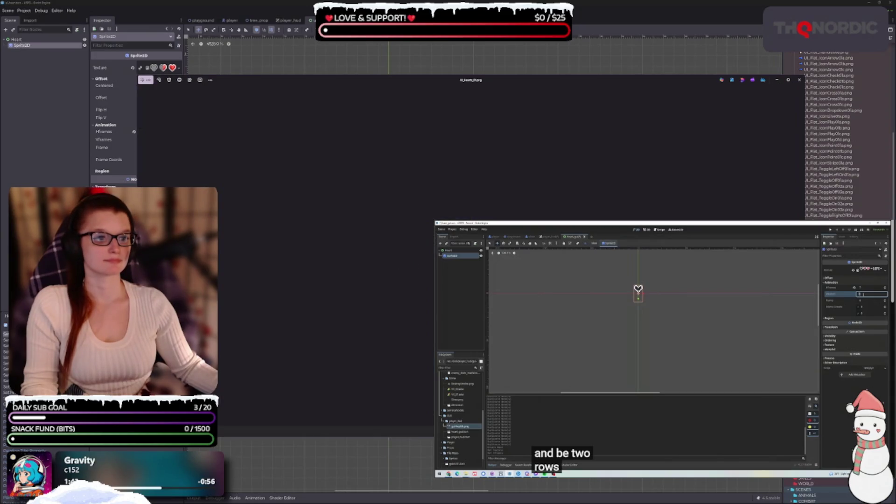
{"action": "left_click", "coordinate": [799, 80]}
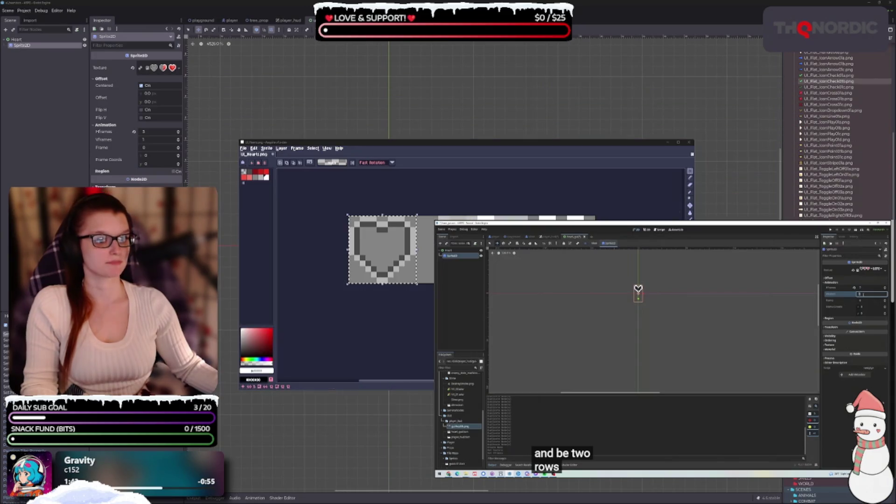
Deselect the heart and export the art as UI_Hearts_02.png
{"action": "left_click", "coordinate": [429, 290]}
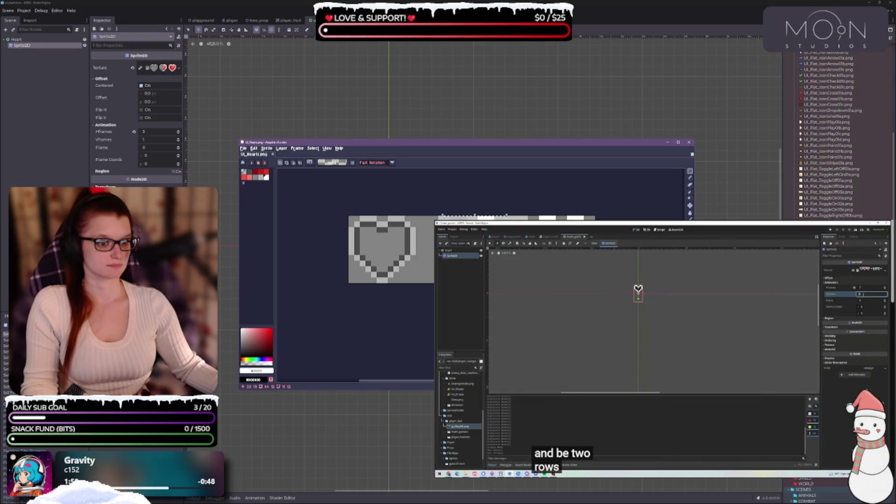
{"action": "left_click", "coordinate": [243, 149]}
{"action": "mouse_move", "coordinate": [285, 196]}
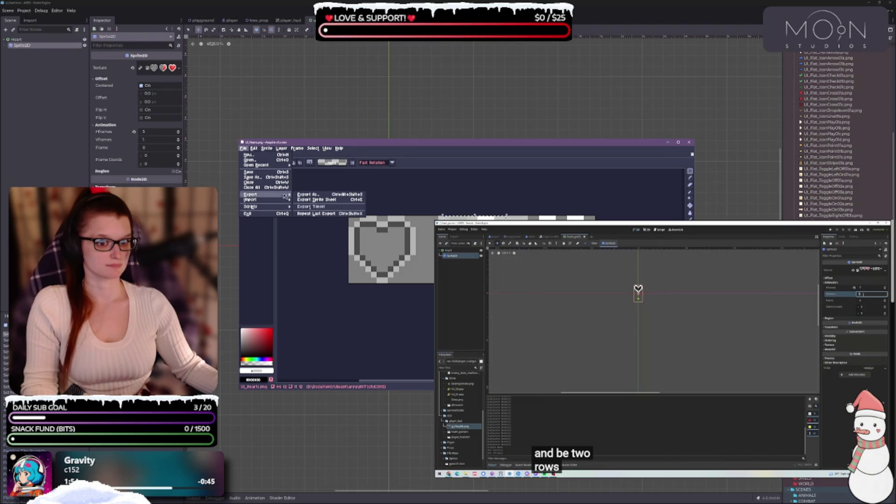
{"action": "left_click", "coordinate": [336, 208]}
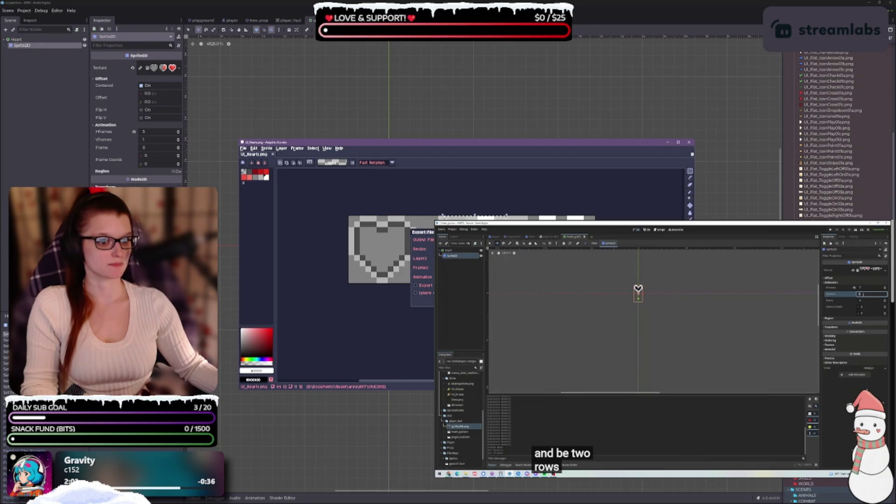
{"action": "key", "text": "Return"}
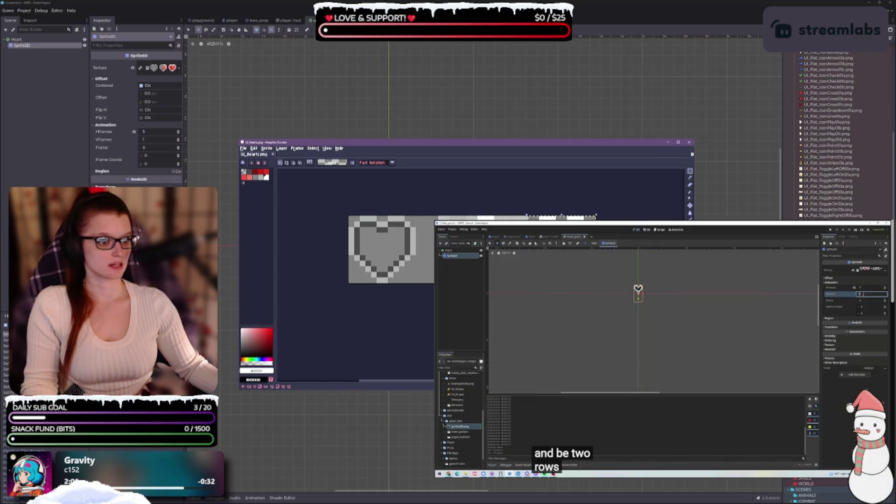
Export the heart art again as UI_Hearts_03.png
{"action": "left_click", "coordinate": [243, 148]}
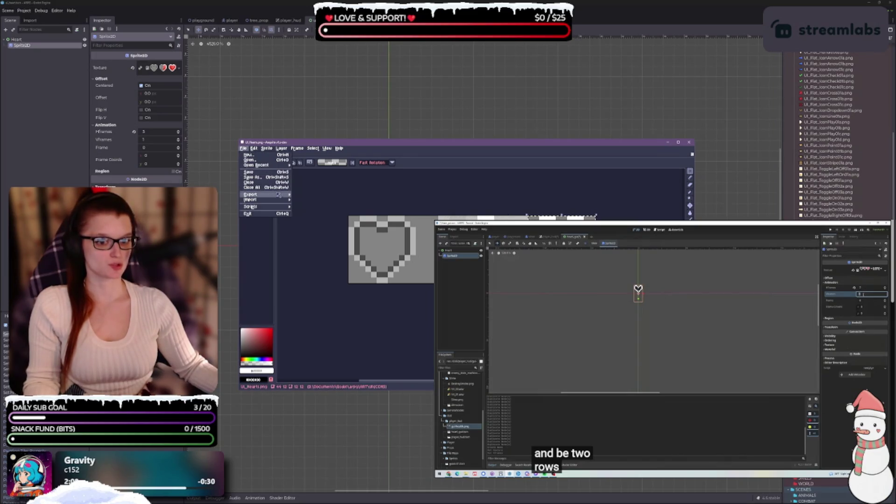
{"action": "mouse_move", "coordinate": [278, 195]}
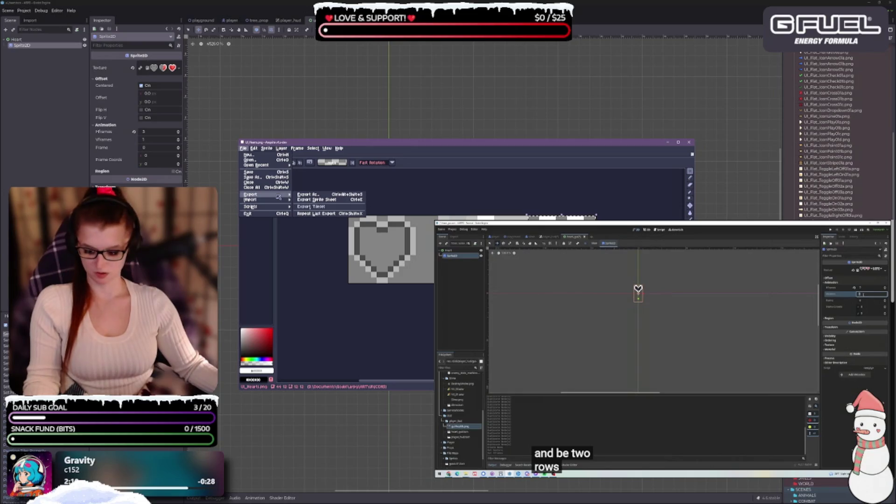
{"action": "left_click_drag", "start_coordinate": [573, 143], "coordinate": [571, 136]}
{"action": "left_click", "coordinate": [308, 187]}
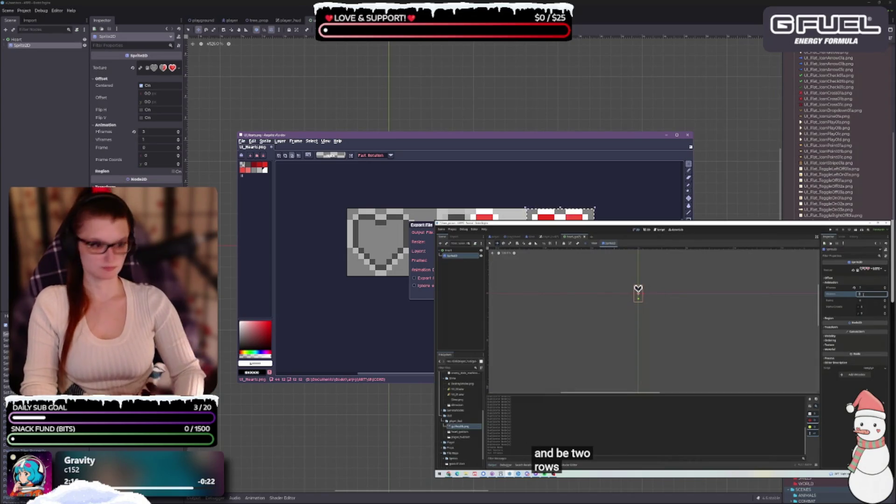
{"action": "key", "text": "Return"}
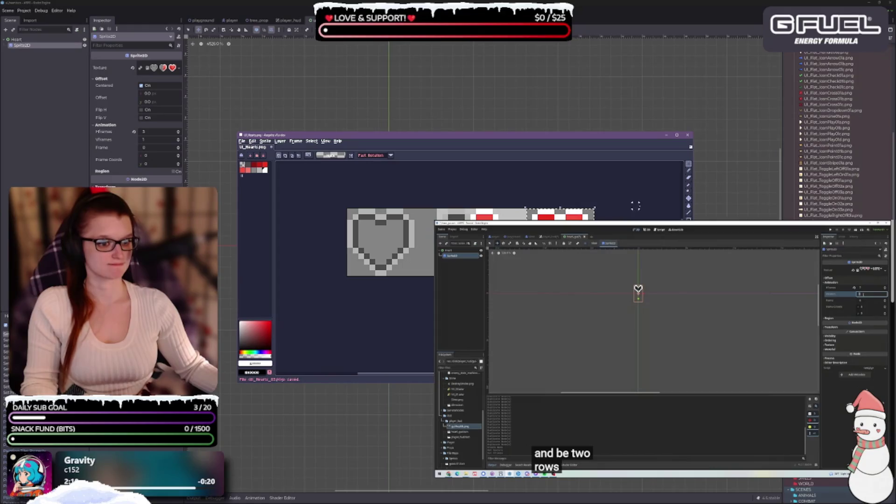
Put Aseprite away and close the exported heart preview to reveal the Godot scene
{"action": "left_click", "coordinate": [667, 135]}
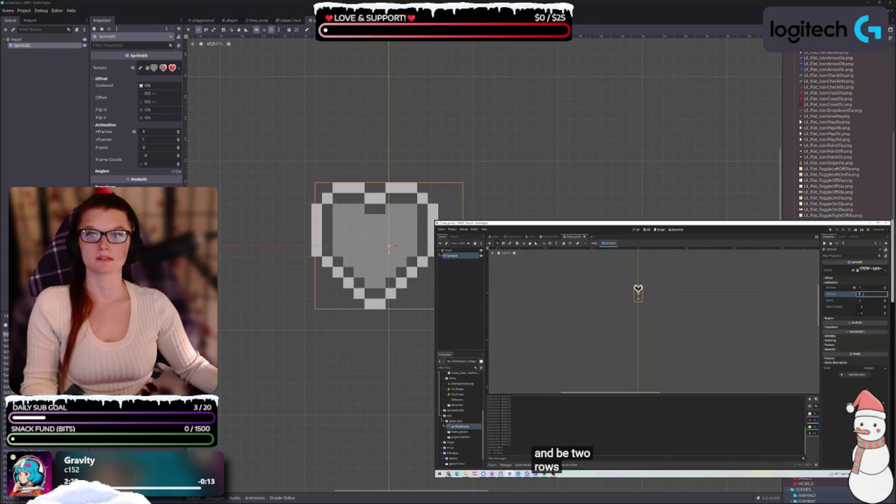
{"action": "key", "text": "alt+Tab"}
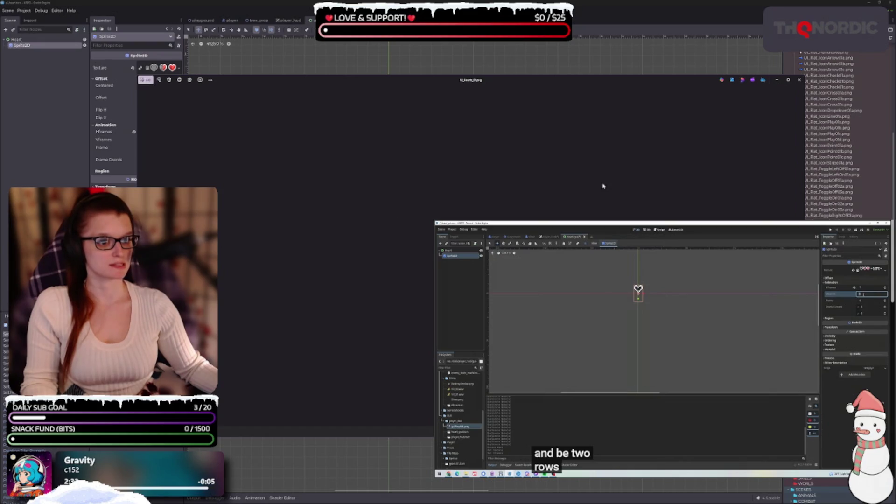
{"action": "left_click", "coordinate": [799, 80]}
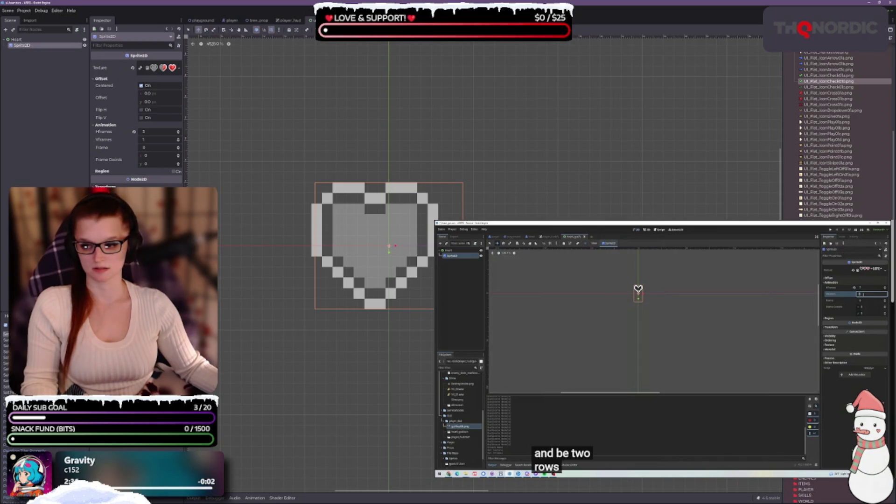
Select the second heart frame, export it as UI_Hearts_02.png, and return to Godot
{"action": "scroll", "coordinate": [441, 197], "scroll_direction": "up", "scroll_amount": 1}
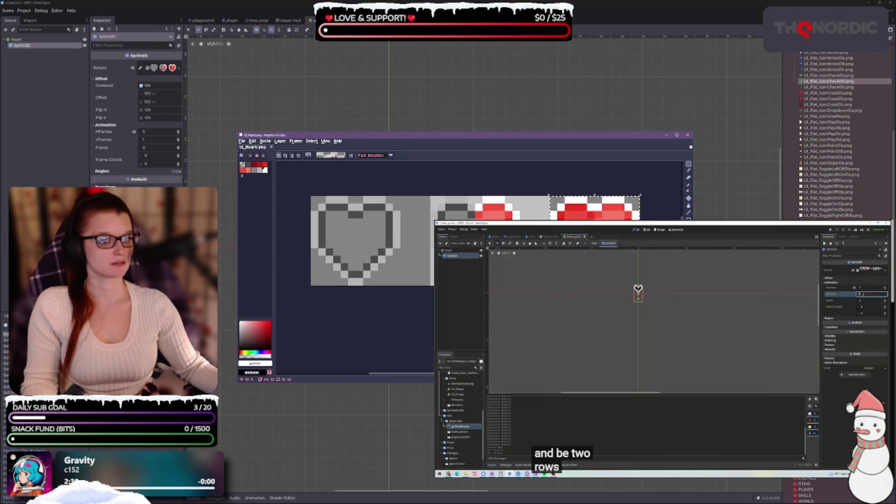
{"action": "left_click_drag", "start_coordinate": [429, 195], "coordinate": [521, 287]}
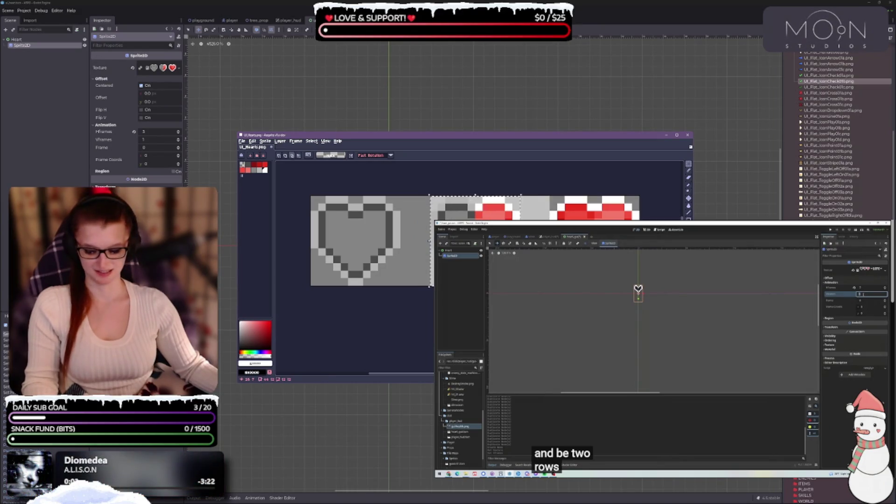
{"action": "key", "text": "ctrl+alt+shift+s"}
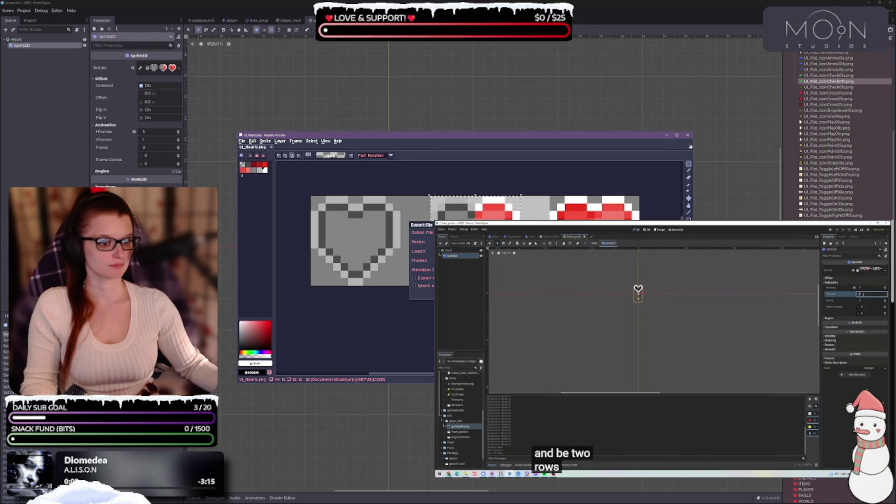
{"action": "key", "text": "Return"}
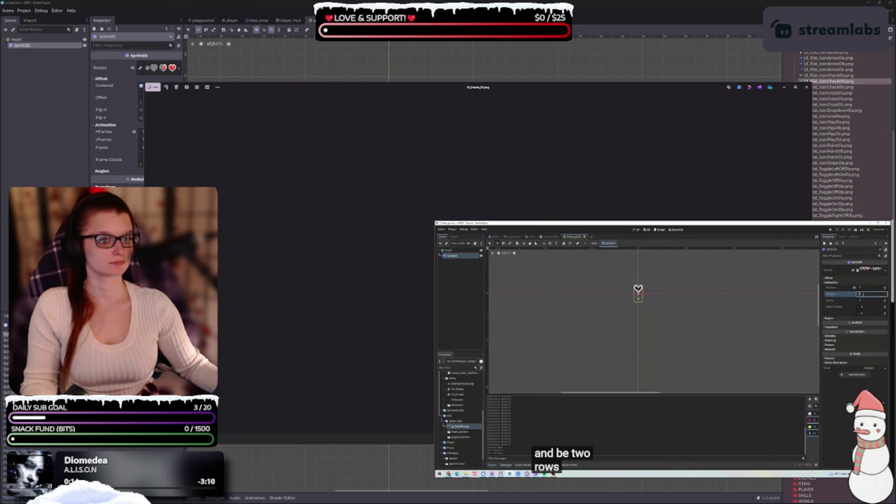
{"action": "left_click", "coordinate": [807, 87]}
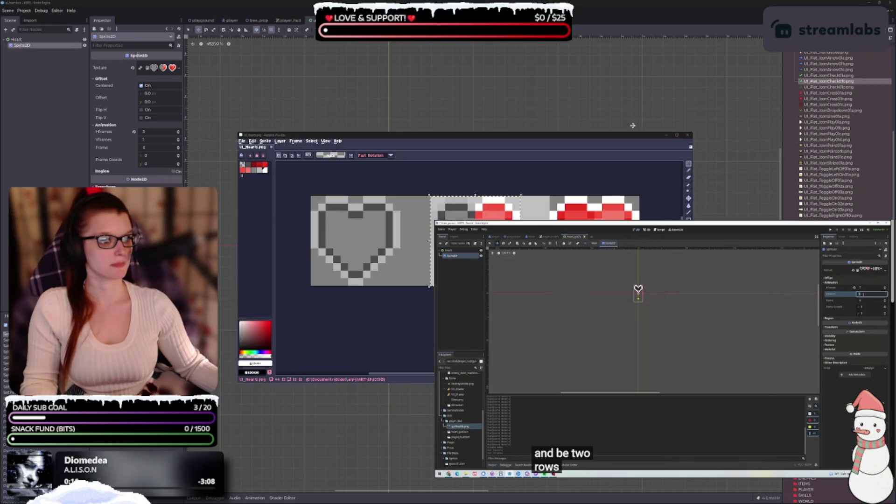
{"action": "left_click", "coordinate": [633, 126]}
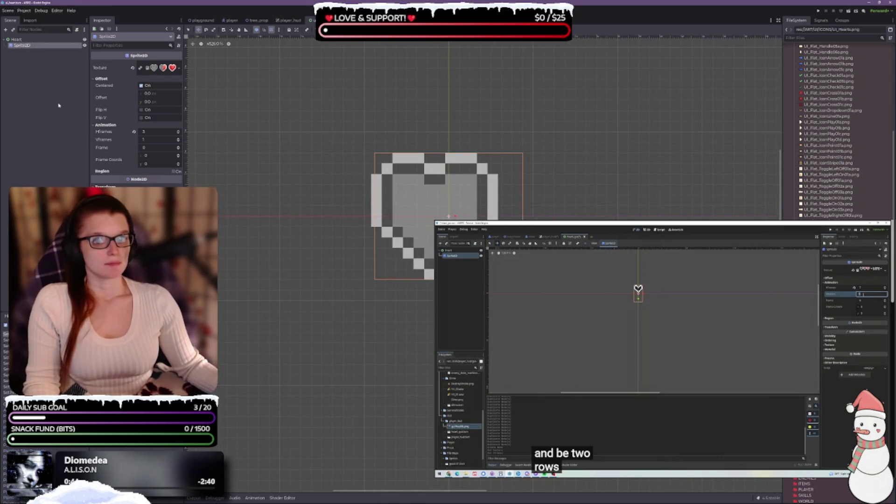
Reselect Sprite2D, then shift the second heart left against the first in Aseprite
{"action": "left_click", "coordinate": [27, 60]}
{"action": "left_click", "coordinate": [22, 45]}
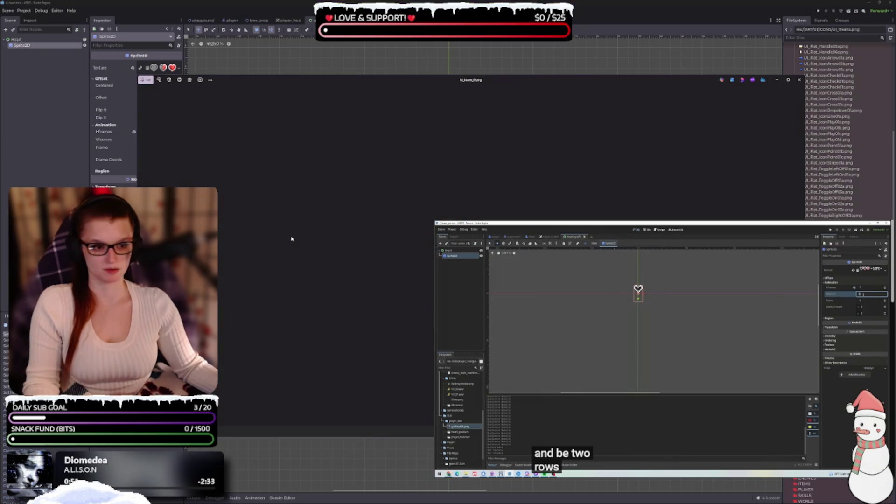
{"action": "left_click", "coordinate": [798, 80]}
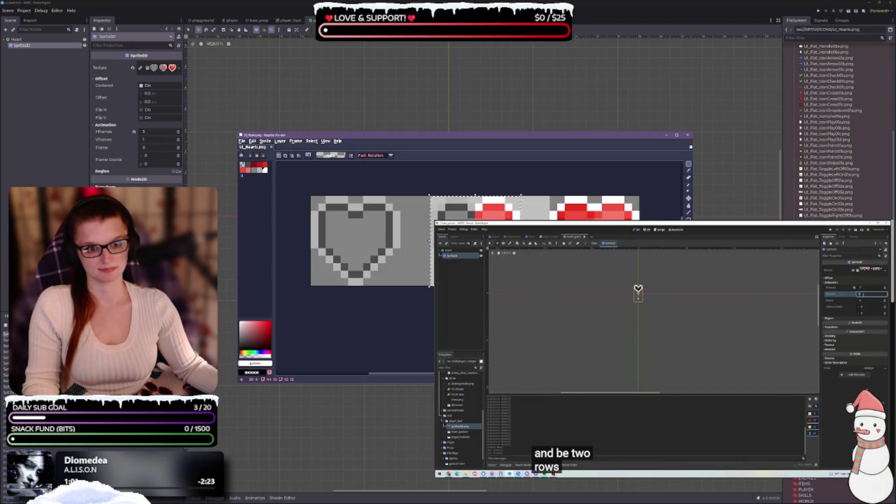
{"action": "left_click_drag", "start_coordinate": [429, 242], "coordinate": [398, 249]}
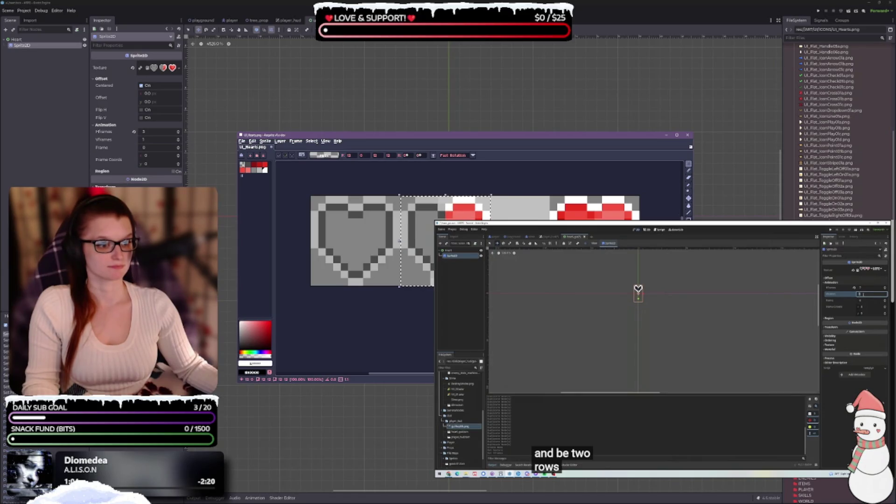
{"action": "key", "text": "Return"}
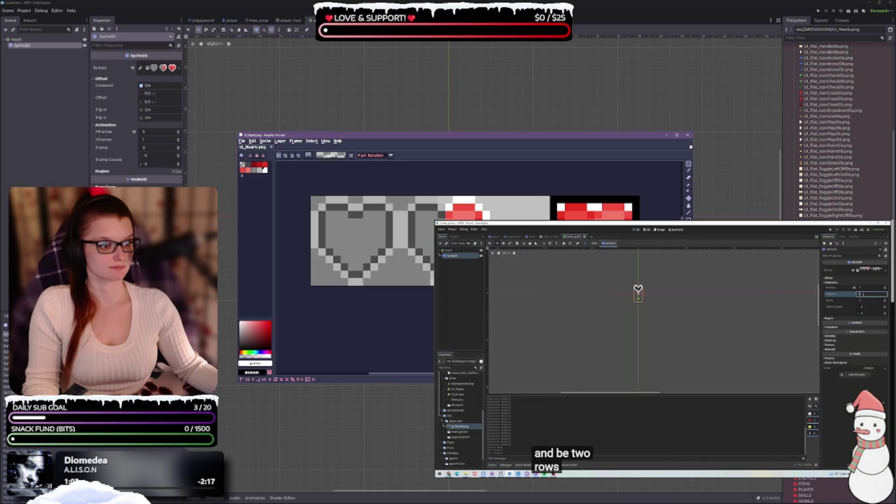
Slide the red heart left to close the gap, undoing a stray one-pixel shift
{"action": "left_click_drag", "start_coordinate": [595, 208], "coordinate": [533, 207]}
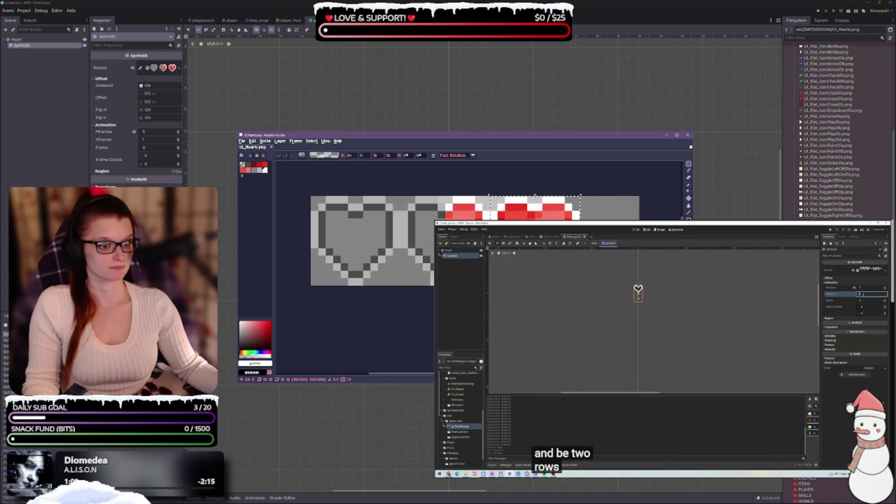
{"action": "key", "text": "Return"}
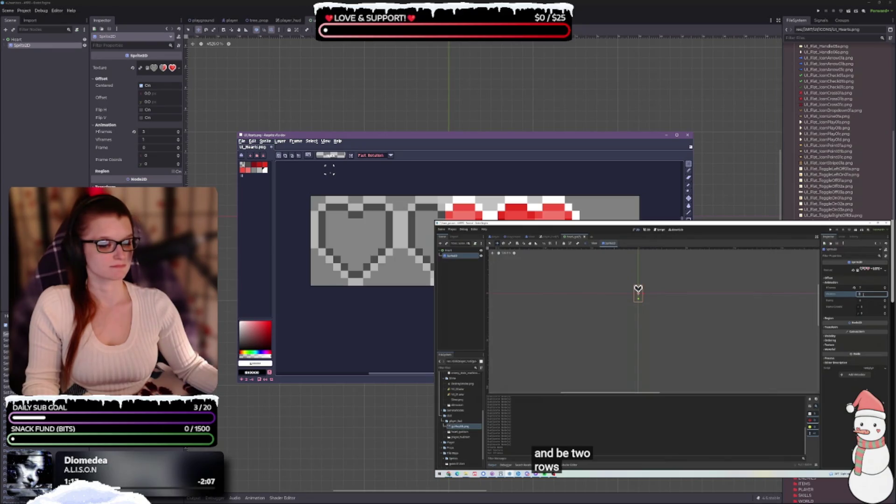
{"action": "left_click_drag", "start_coordinate": [312, 196], "coordinate": [319, 204]}
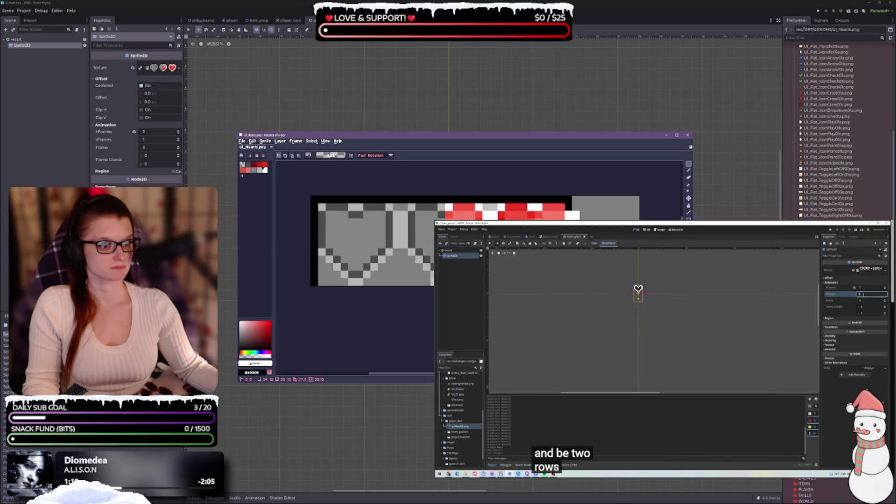
{"action": "key", "text": "ctrl+z"}
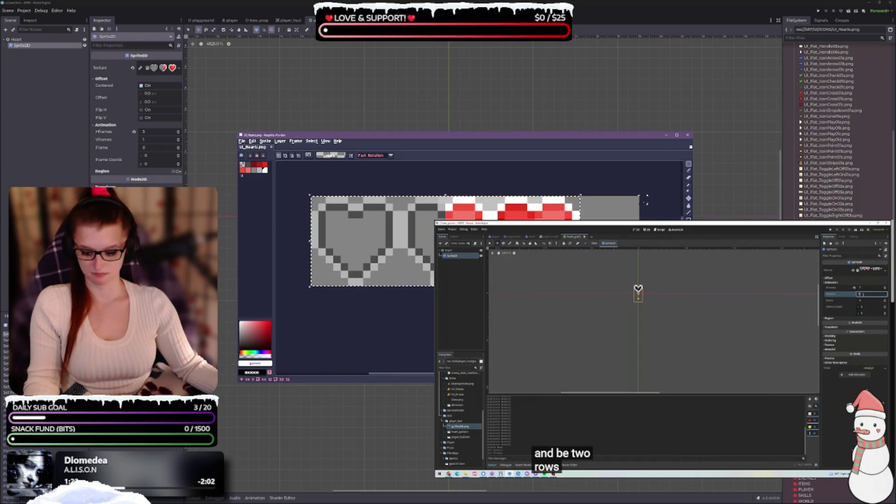
Export the whole sheet as ui_Hearts.png and return to Godot
{"action": "key", "text": "ctrl+alt+shift+s"}
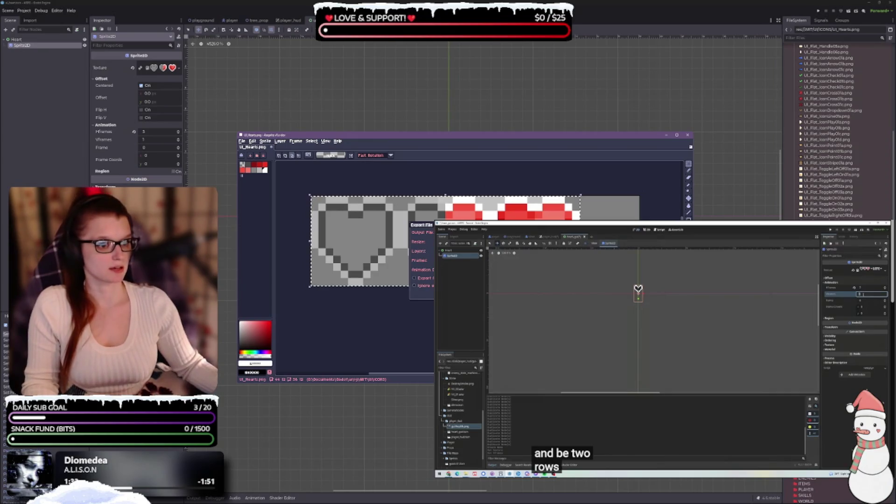
{"action": "key", "text": "Return"}
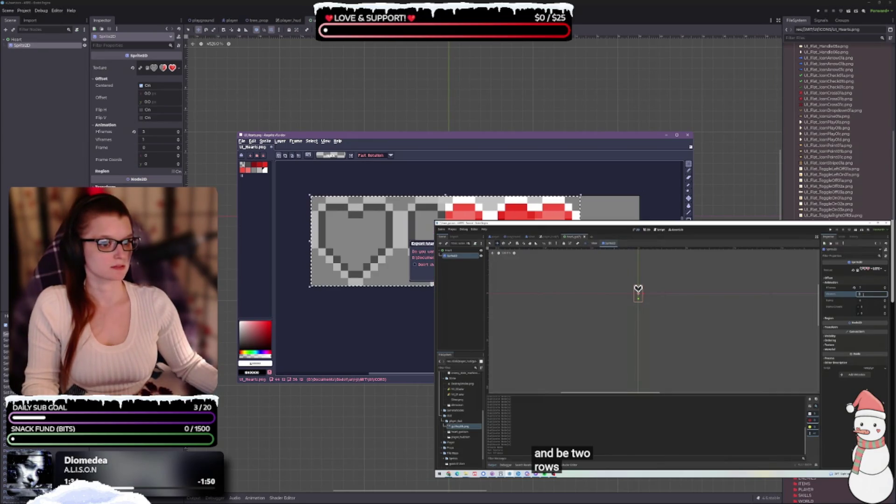
{"action": "left_click", "coordinate": [667, 135]}
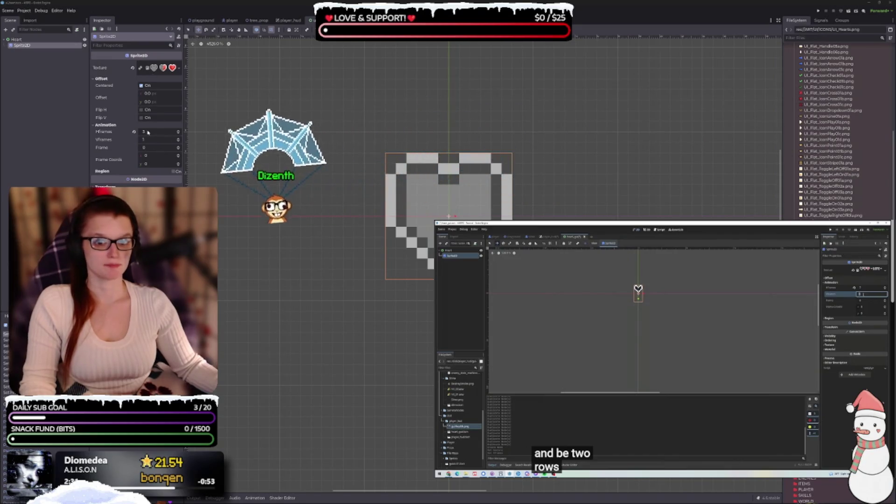
{"action": "left_click", "coordinate": [178, 147]}
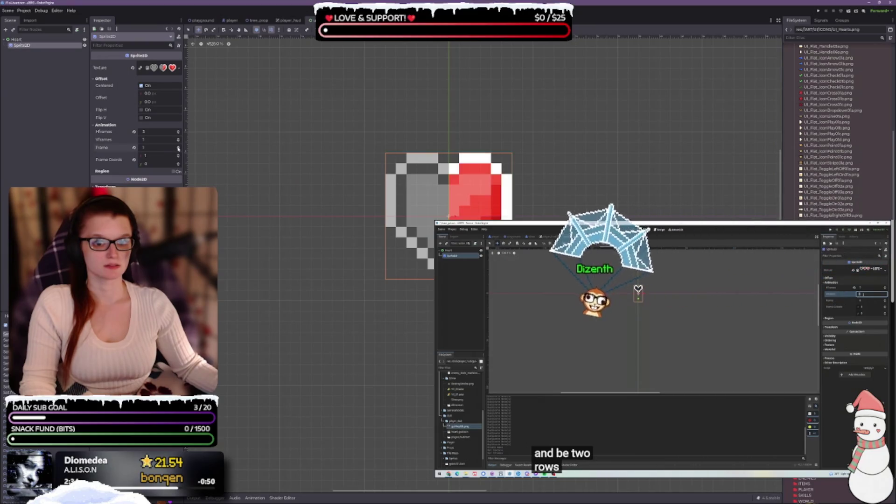
{"action": "left_click", "coordinate": [178, 147]}
{"action": "left_click", "coordinate": [179, 149]}
{"action": "left_click", "coordinate": [179, 150]}
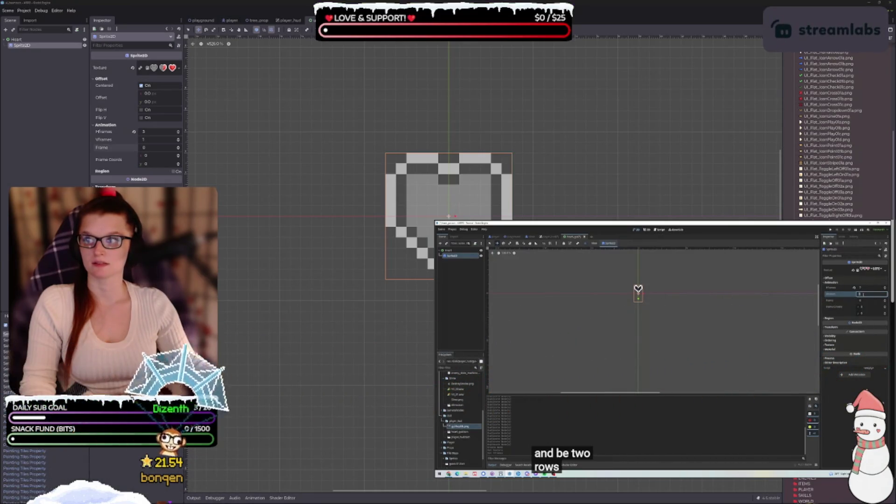
{"action": "mouse_move", "coordinate": [676, 303]}
{"action": "left_click", "coordinate": [678, 326]}
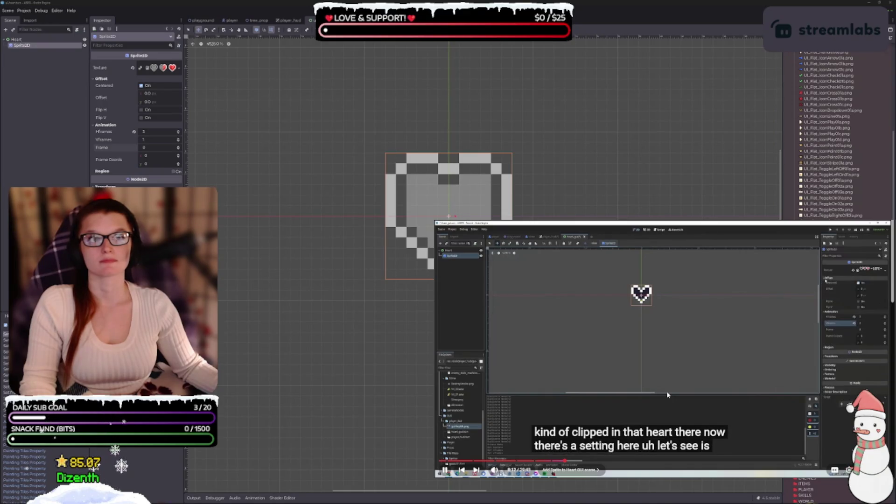
{"action": "mouse_move", "coordinate": [116, 94]}
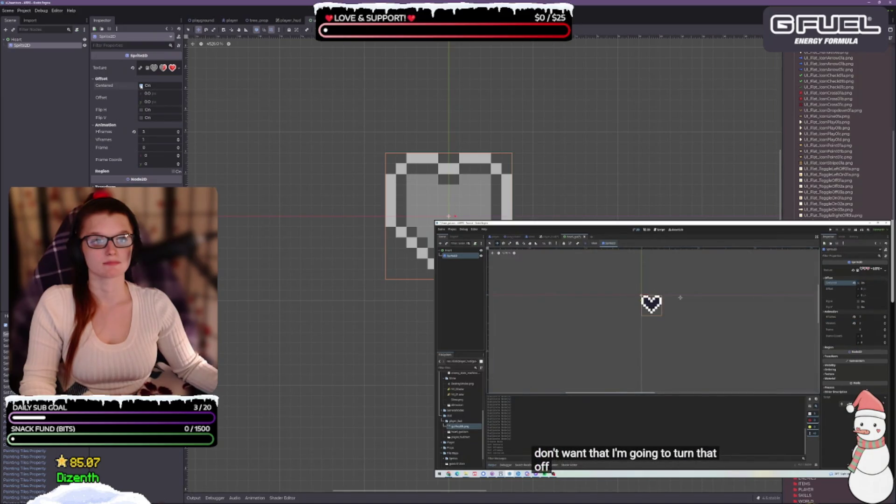
Turn off Centered on the heart Sprite2D so it draws from the origin, and frame it in view
{"action": "left_click", "coordinate": [141, 86]}
{"action": "key", "text": "f"}
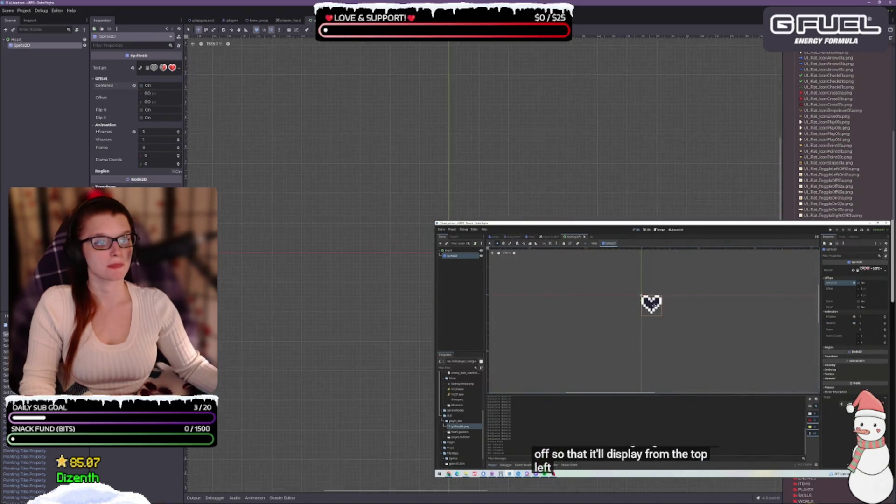
{"action": "scroll", "coordinate": [420, 274], "scroll_direction": "up", "scroll_amount": 6}
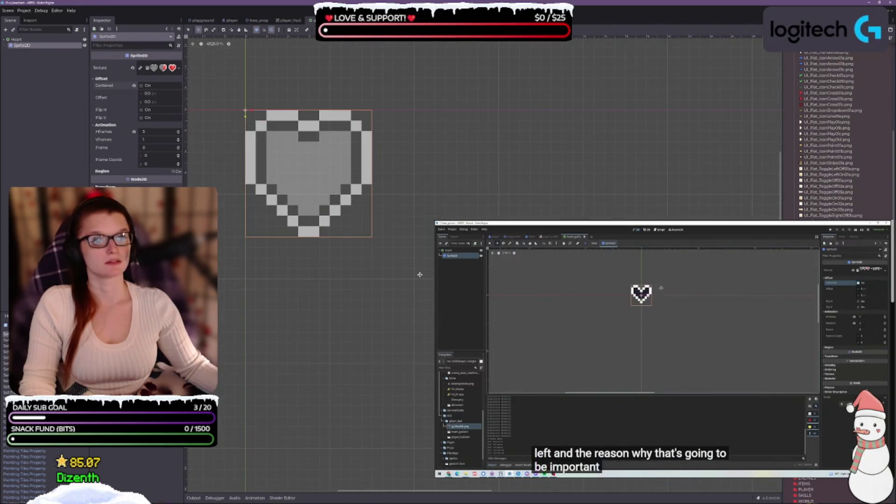
{"action": "left_click_drag", "start_coordinate": [358, 242], "coordinate": [379, 229]}
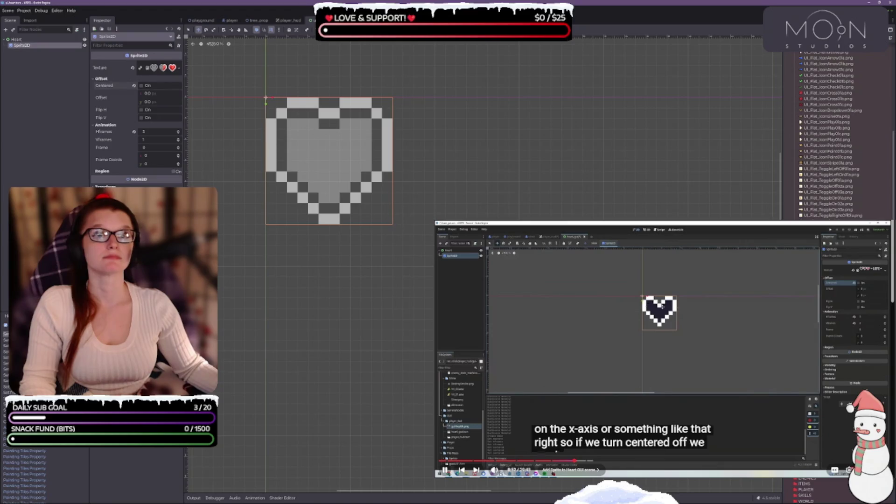
{"action": "left_click", "coordinate": [669, 320]}
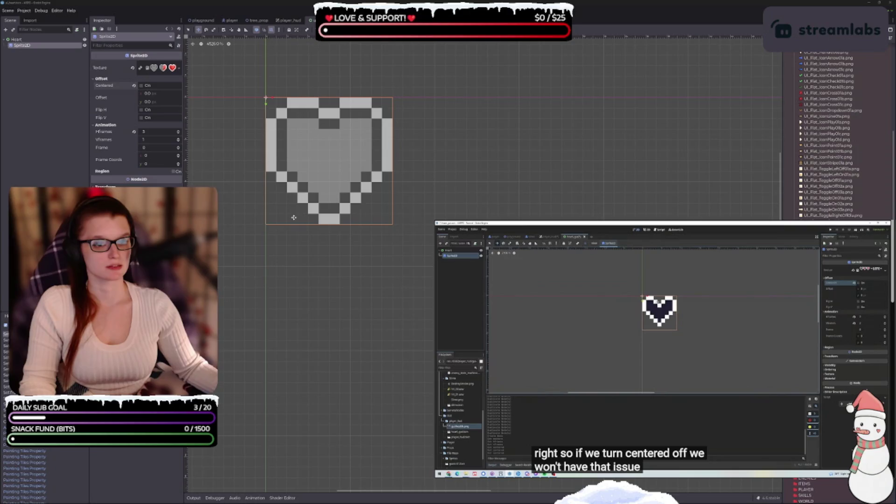
{"action": "left_click", "coordinate": [716, 288]}
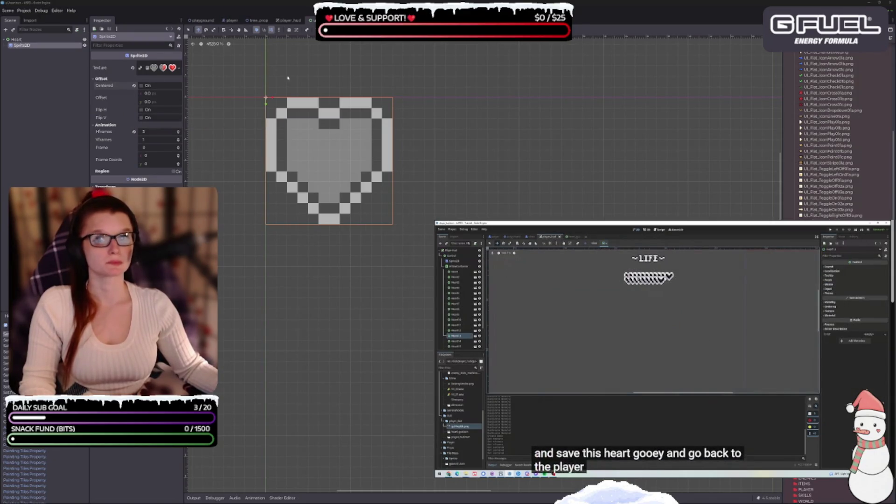
Inspect the hearts in player_hud, then select the Heart root Control in the Heart scene
{"action": "left_click_drag", "start_coordinate": [340, 182], "coordinate": [328, 166]}
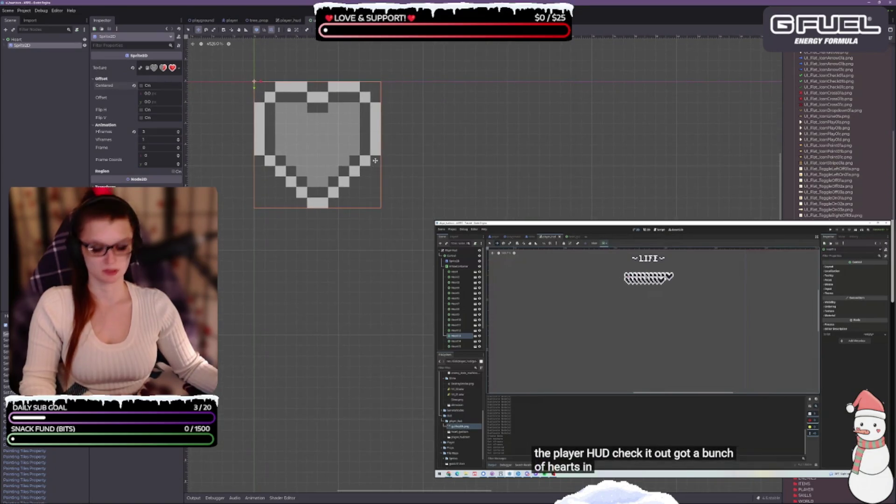
{"action": "left_click", "coordinate": [289, 21]}
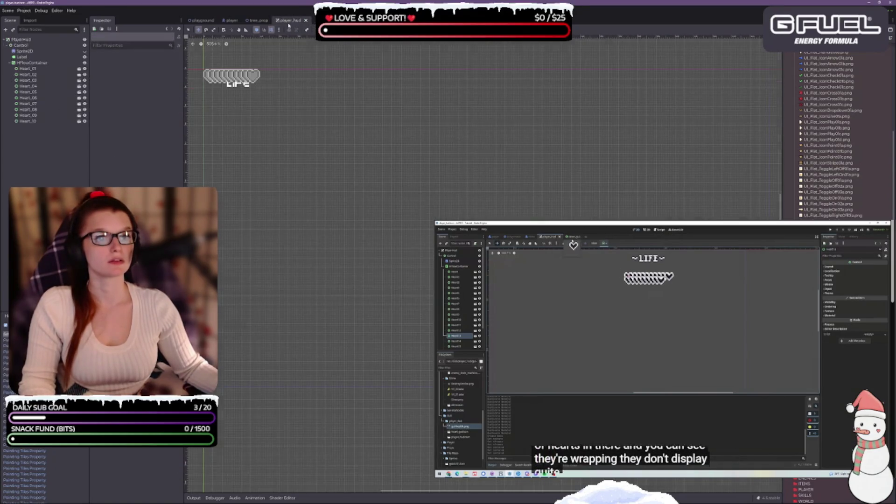
{"action": "left_click_drag", "start_coordinate": [325, 144], "coordinate": [536, 237]}
{"action": "scroll", "coordinate": [456, 194], "scroll_direction": "up", "scroll_amount": 3}
{"action": "scroll", "coordinate": [434, 176], "scroll_direction": "up", "scroll_amount": 2}
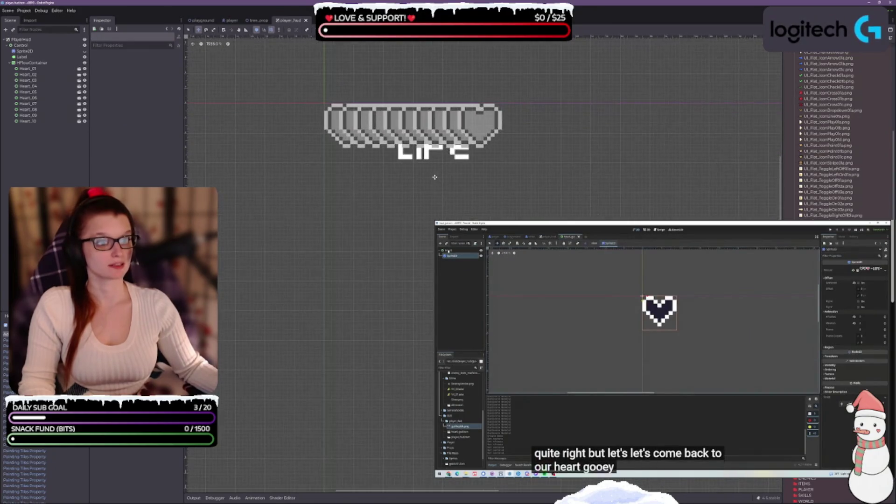
{"action": "left_click", "coordinate": [312, 20]}
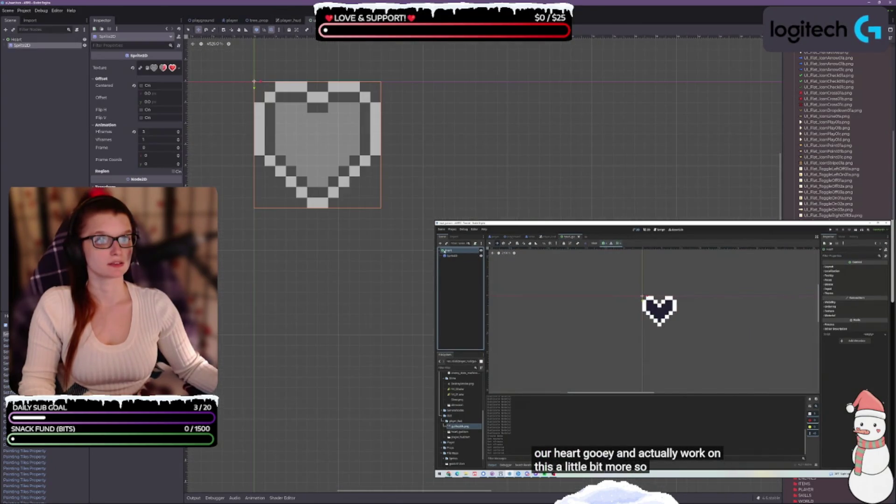
{"action": "left_click", "coordinate": [41, 41]}
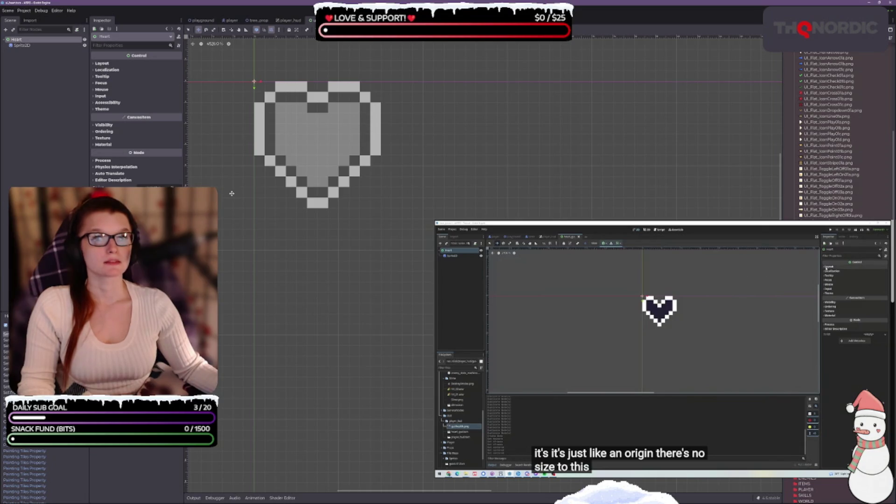
Set the Heart control's Custom Minimum Size to 9 × 9 and check the HUD layout
{"action": "left_click", "coordinate": [94, 63]}
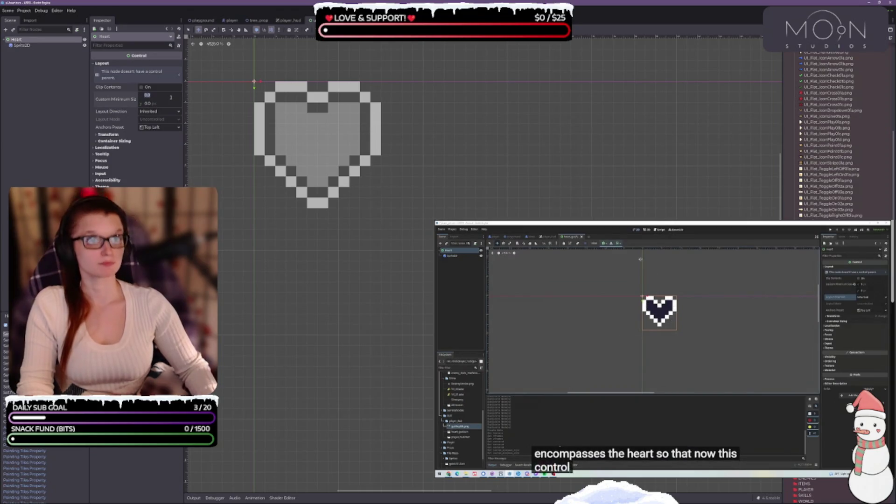
{"action": "key", "text": "Tab"}
{"action": "type", "text": "9"}
{"action": "key", "text": "Tab"}
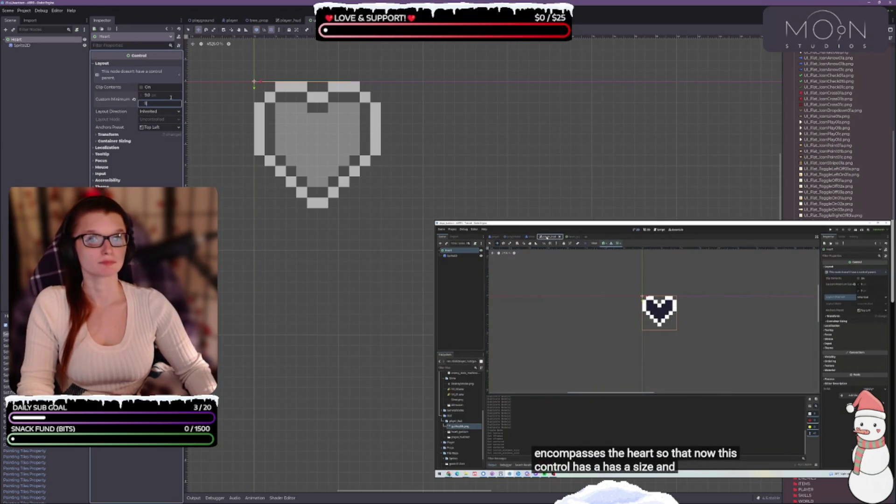
{"action": "left_click", "coordinate": [257, 118]}
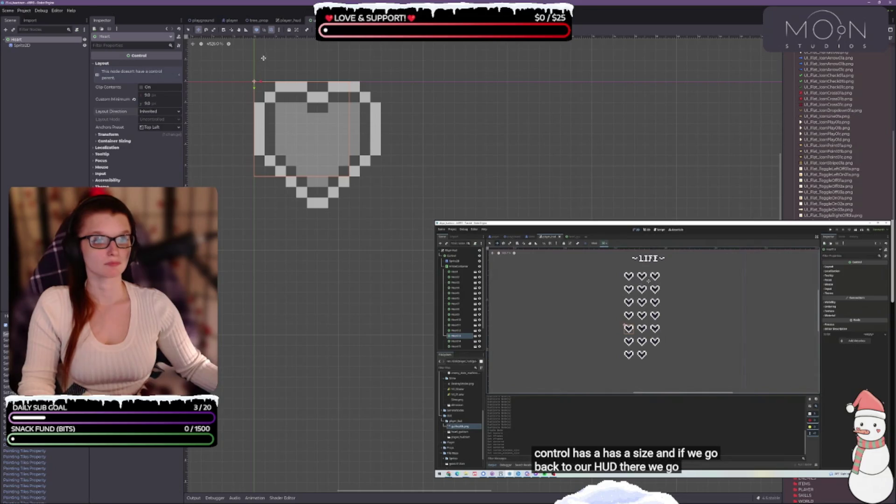
{"action": "left_click", "coordinate": [287, 20]}
{"action": "left_click", "coordinate": [312, 21]}
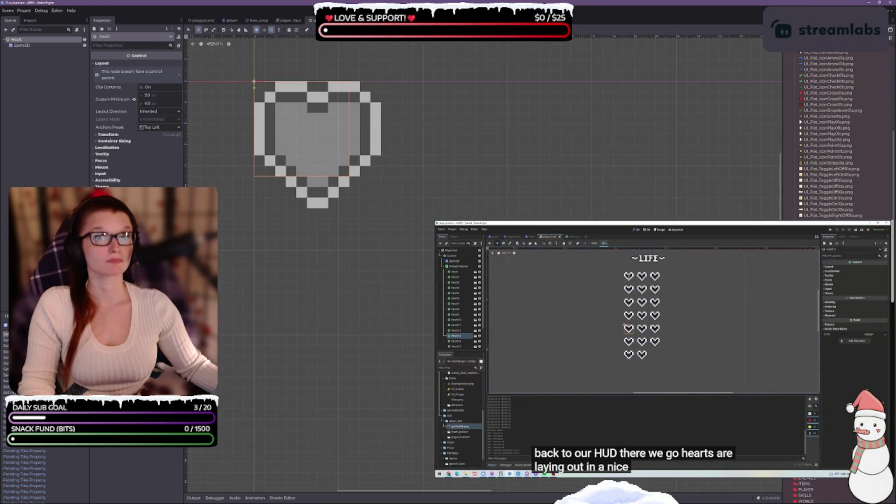
{"action": "left_click", "coordinate": [296, 21]}
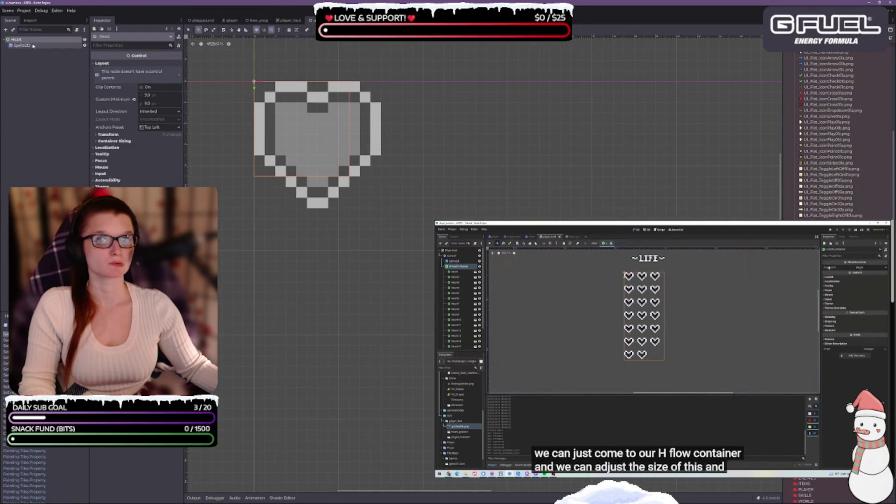
Set the player_hud HFlowContainer's Alignment to Center and expand Layout > Transform
{"action": "left_click", "coordinate": [290, 21]}
{"action": "left_click", "coordinate": [32, 62]}
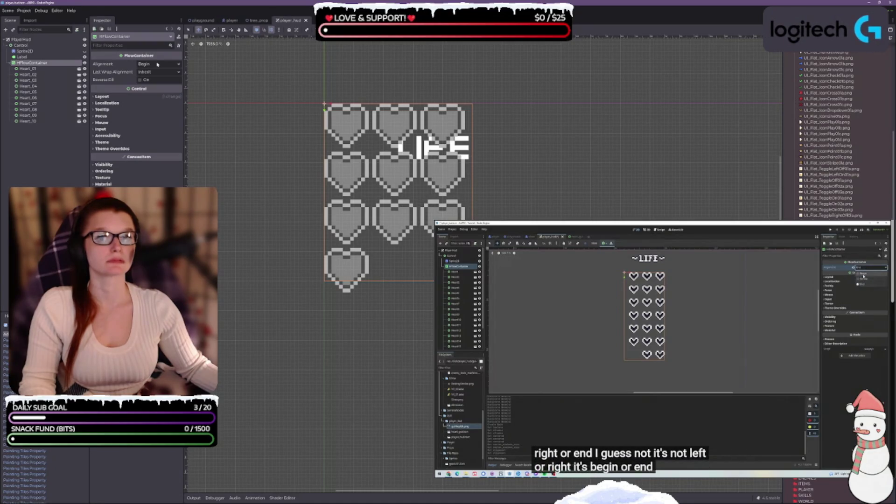
{"action": "left_click", "coordinate": [158, 64]}
{"action": "left_click", "coordinate": [158, 84]}
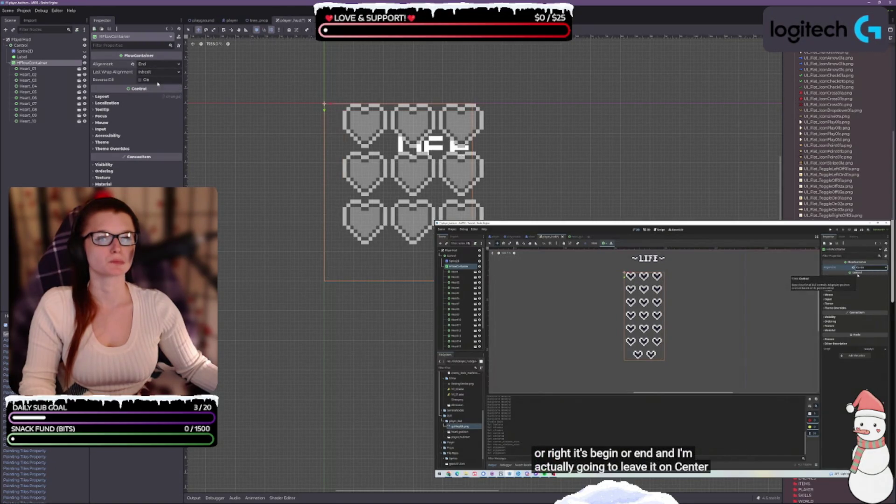
{"action": "left_click", "coordinate": [156, 64]}
{"action": "left_click", "coordinate": [154, 76]}
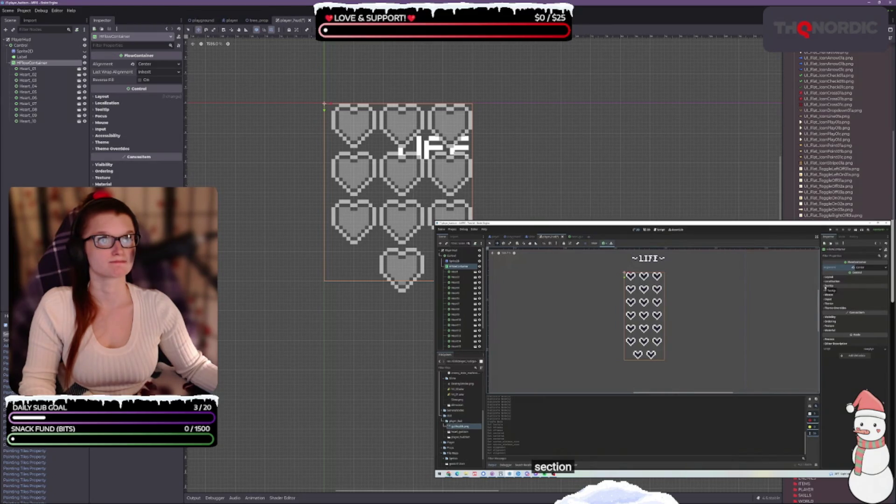
{"action": "left_click", "coordinate": [94, 97]}
{"action": "left_click", "coordinate": [108, 153]}
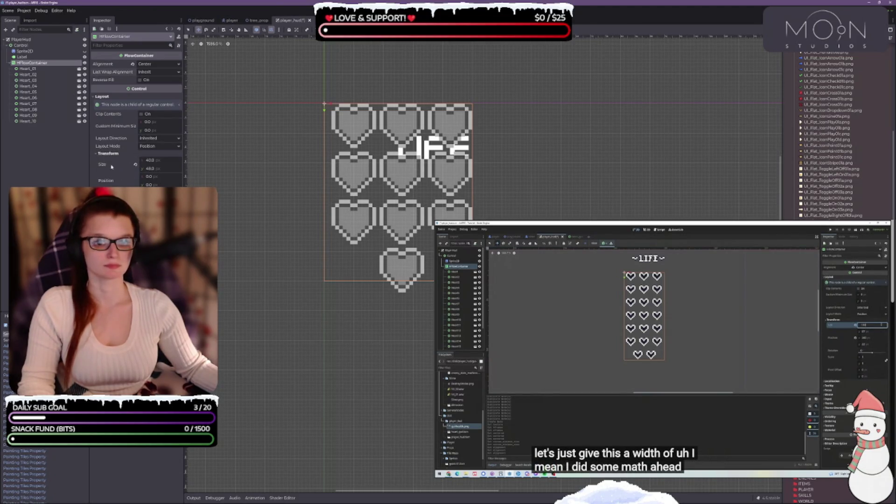
Set the HFlowContainer width to 130 and drag its height down to 15 pixels
{"action": "left_click", "coordinate": [166, 160]}
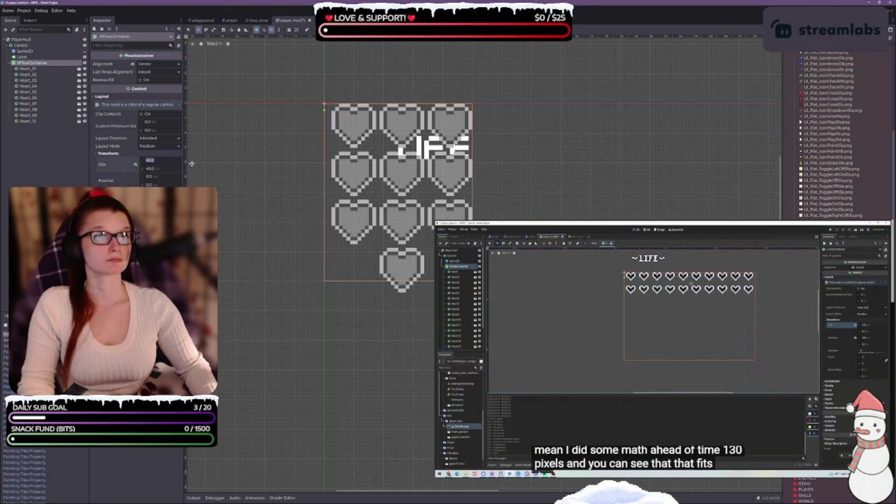
{"action": "type", "text": "130"}
{"action": "key", "text": "Return"}
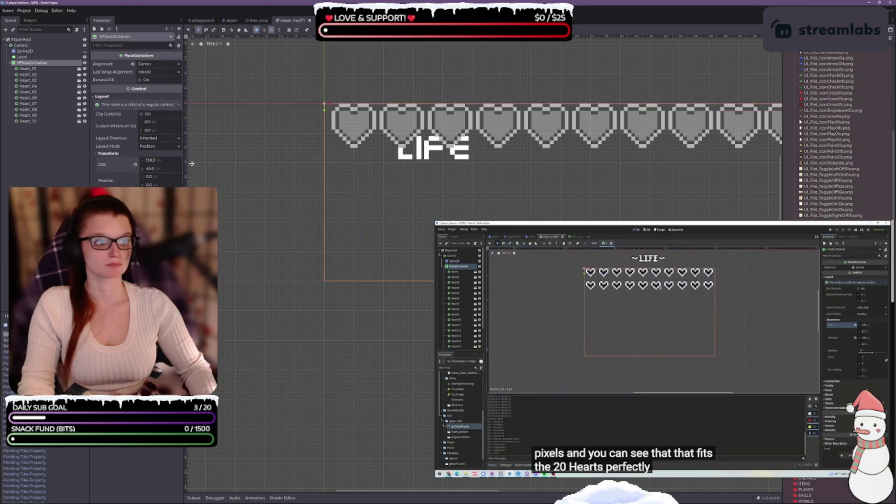
{"action": "scroll", "coordinate": [538, 396], "scroll_direction": "down", "scroll_amount": 1}
{"action": "scroll", "coordinate": [504, 203], "scroll_direction": "right", "scroll_amount": 3}
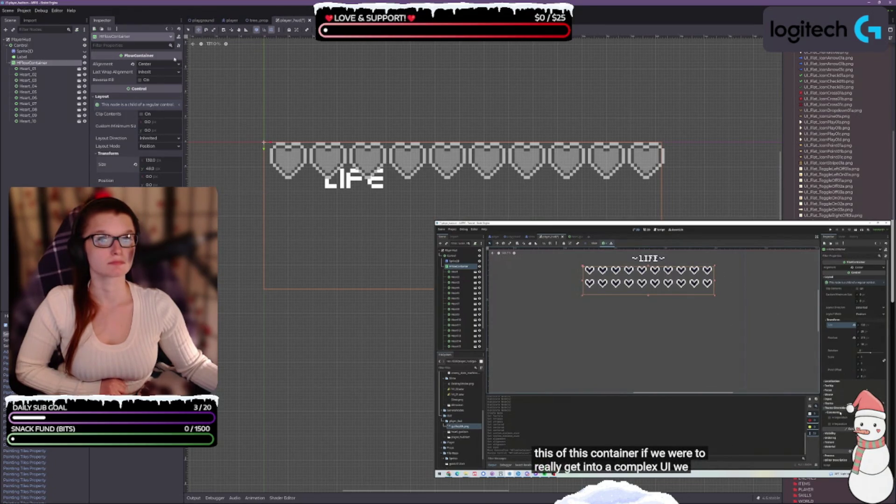
{"action": "key", "text": "q"}
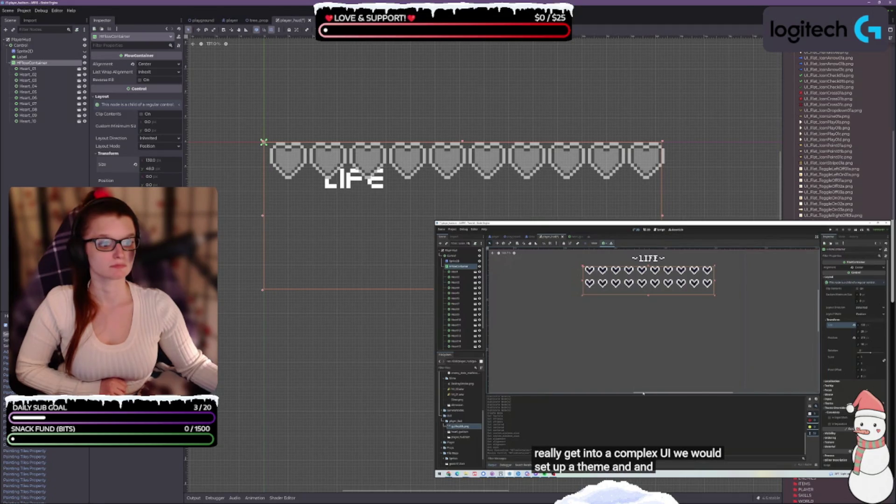
{"action": "mouse_move", "coordinate": [458, 289]}
{"action": "left_mouse_down"}
{"action": "mouse_move", "coordinate": [455, 178]}
{"action": "mouse_move", "coordinate": [453, 186]}
{"action": "left_mouse_up"}
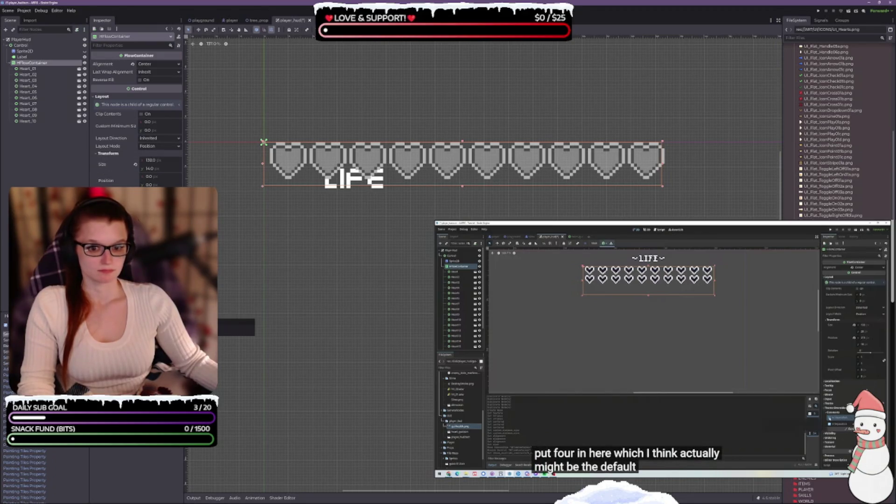
Set the spacing between hearts to 10, leaving the alignment options unchanged
{"action": "type", "text": "4"}
{"action": "key", "text": "Return"}
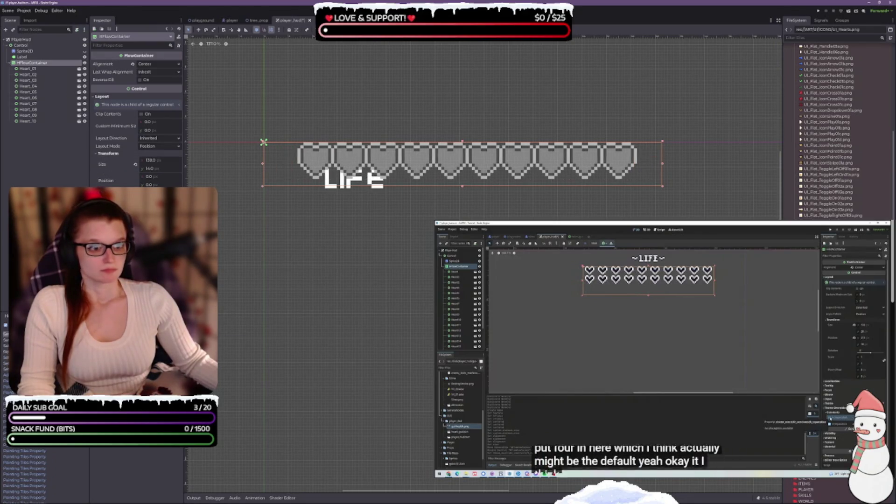
{"action": "type", "text": "0"}
{"action": "key", "text": "Return"}
{"action": "type", "text": "10"}
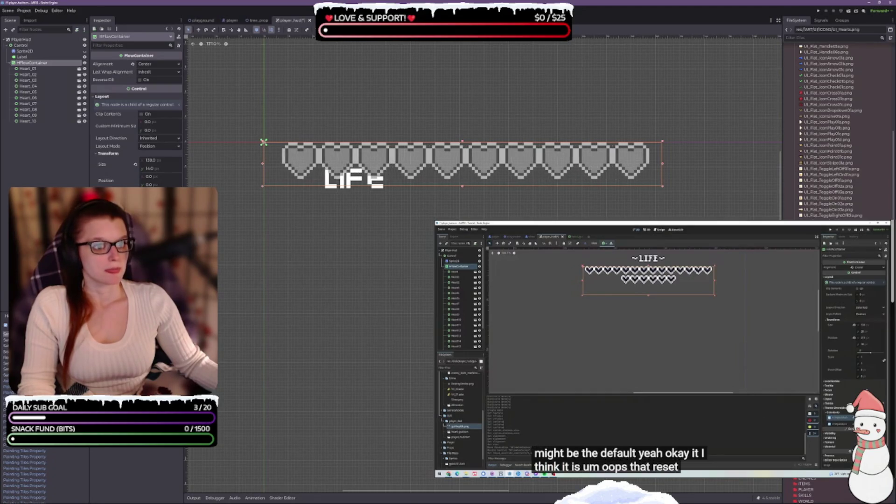
{"action": "key", "text": "Return"}
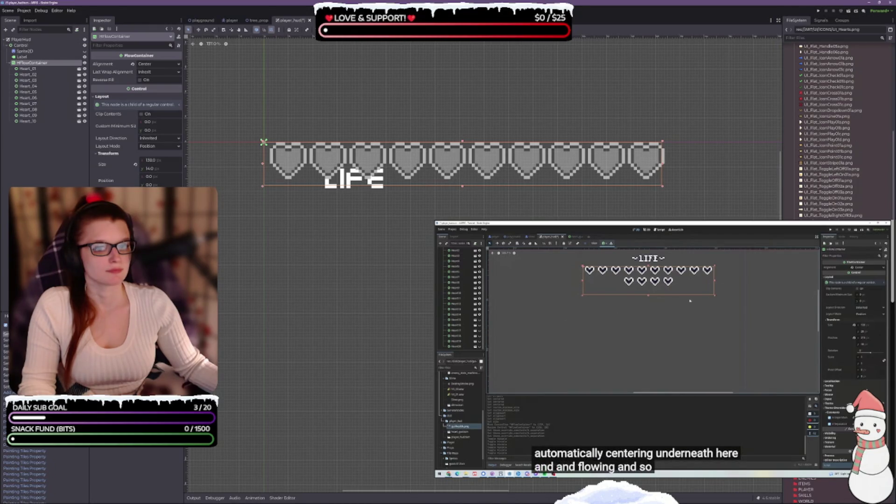
{"action": "left_click", "coordinate": [158, 72]}
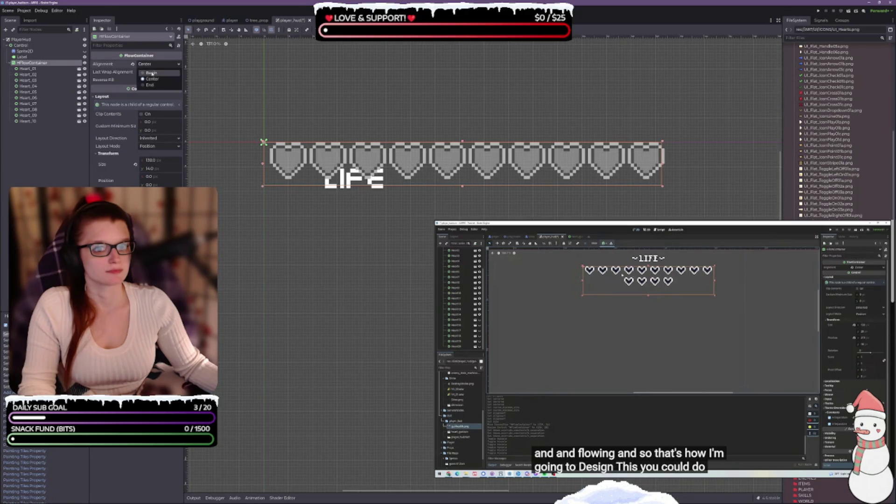
{"action": "left_click", "coordinate": [152, 73]}
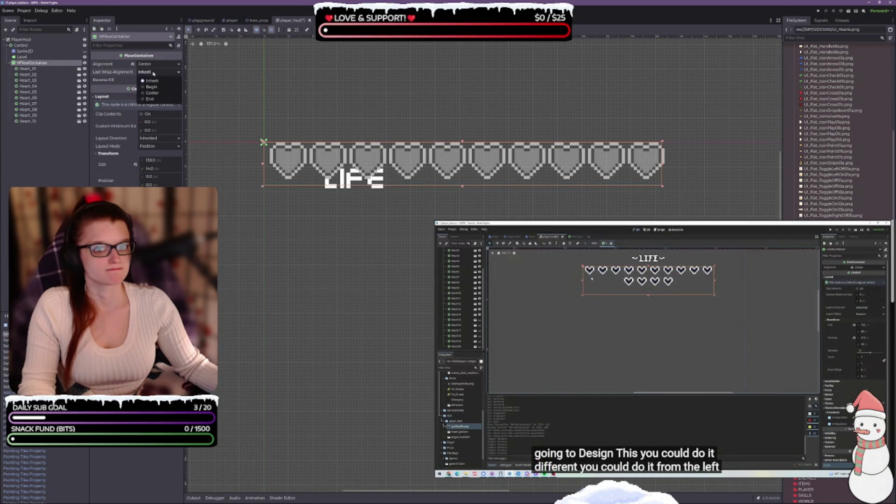
{"action": "left_click", "coordinate": [153, 73]}
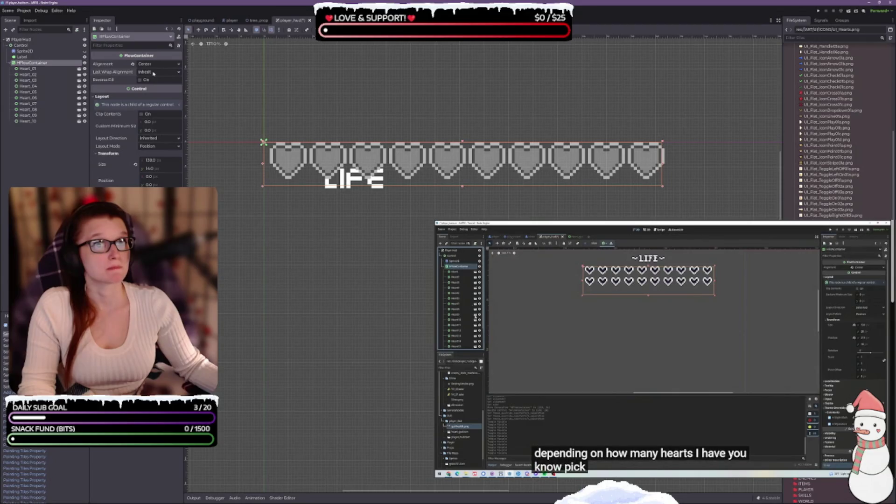
{"action": "scroll", "coordinate": [336, 149], "scroll_direction": "down", "scroll_amount": 5}
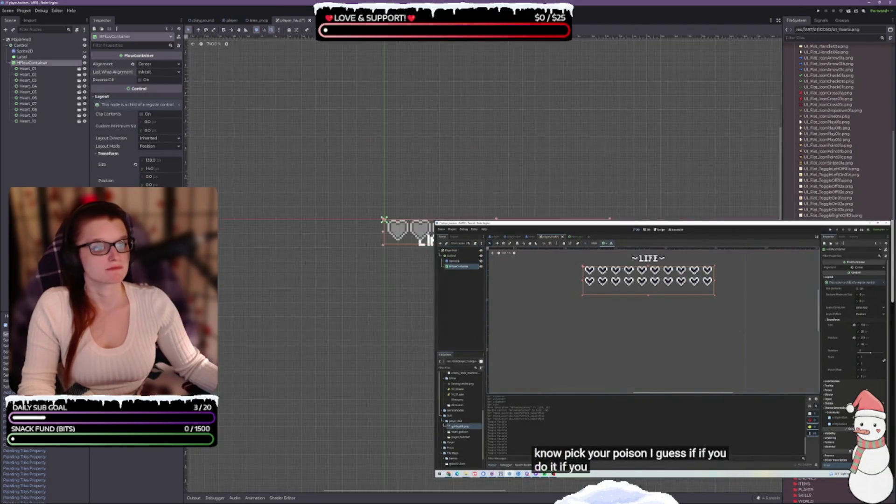
{"action": "scroll", "coordinate": [470, 258], "scroll_direction": "down", "scroll_amount": 6}
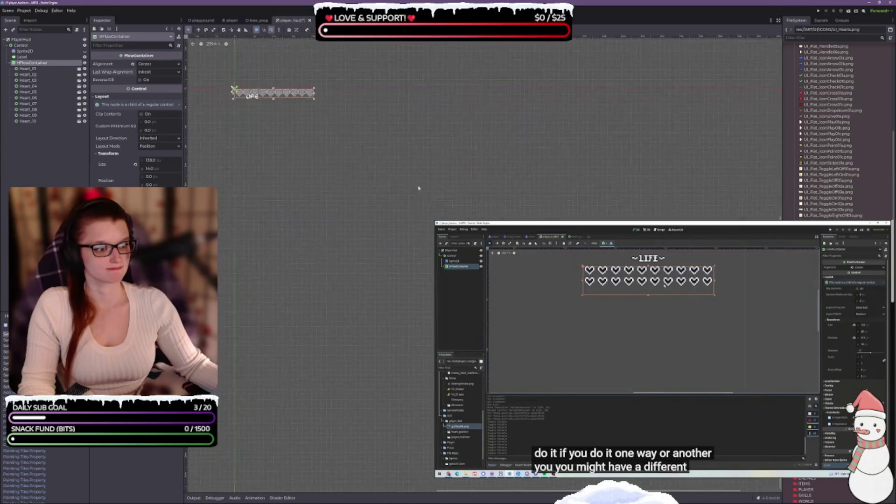
{"action": "scroll", "coordinate": [469, 258], "scroll_direction": "up", "scroll_amount": 10}
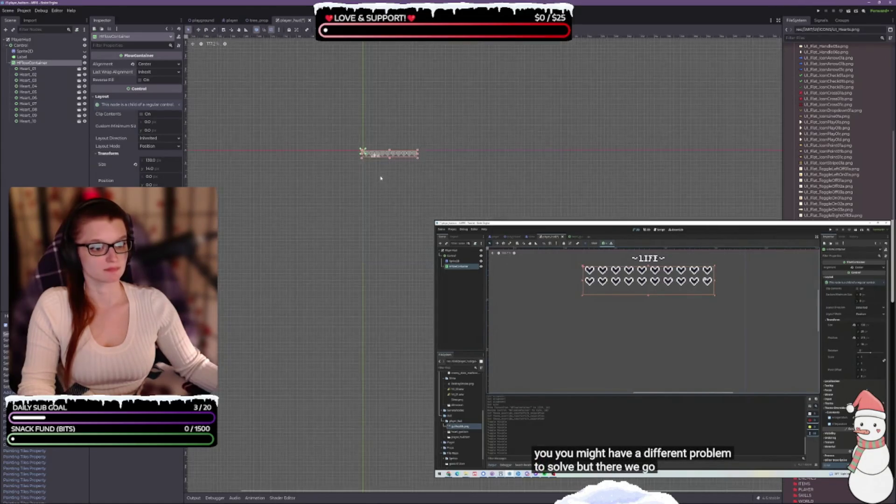
{"action": "mouse_move", "coordinate": [493, 216]}
{"action": "left_mouse_down"}
{"action": "mouse_move", "coordinate": [495, 247]}
{"action": "mouse_move", "coordinate": [517, 267]}
{"action": "mouse_move", "coordinate": [504, 231]}
{"action": "mouse_move", "coordinate": [455, 213]}
{"action": "mouse_move", "coordinate": [486, 220]}
{"action": "mouse_move", "coordinate": [512, 212]}
{"action": "left_mouse_up"}
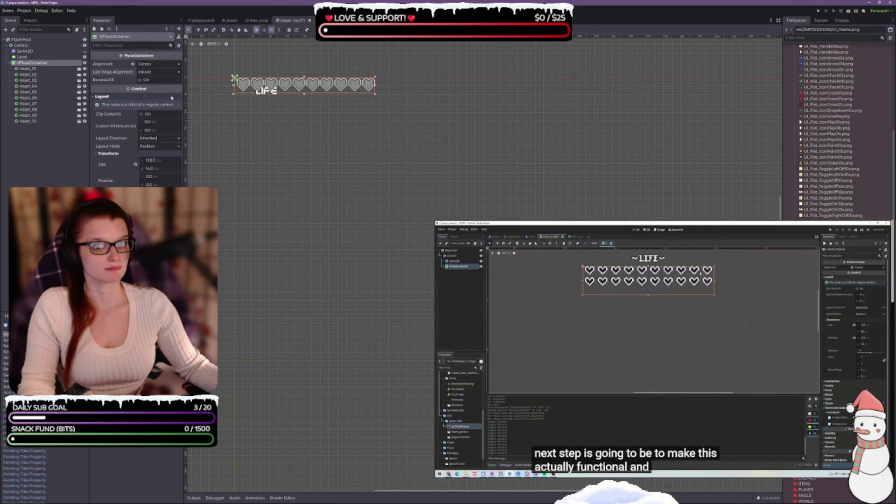
{"action": "left_click", "coordinate": [45, 45]}
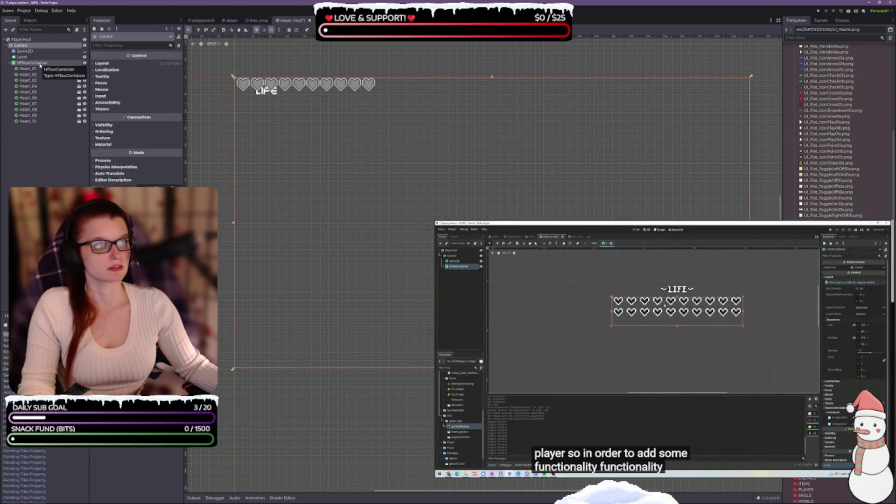
{"action": "left_click", "coordinate": [40, 63]}
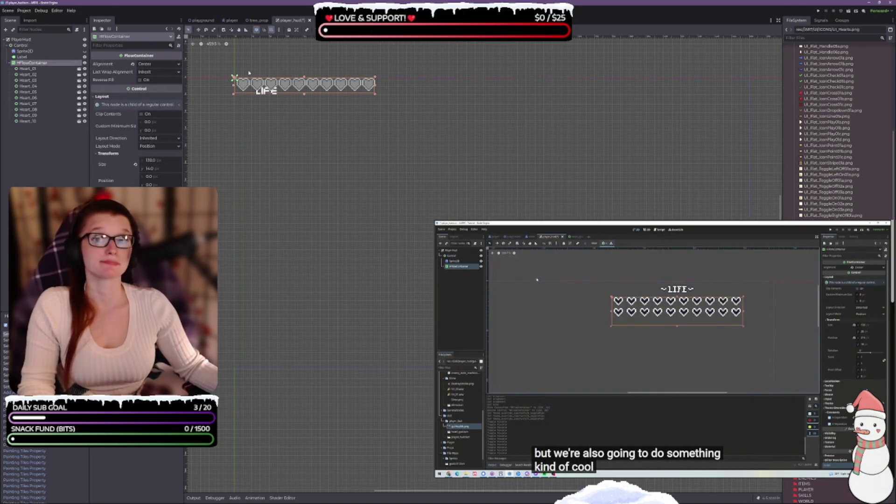
{"action": "scroll", "coordinate": [245, 69], "scroll_direction": "up", "scroll_amount": 5}
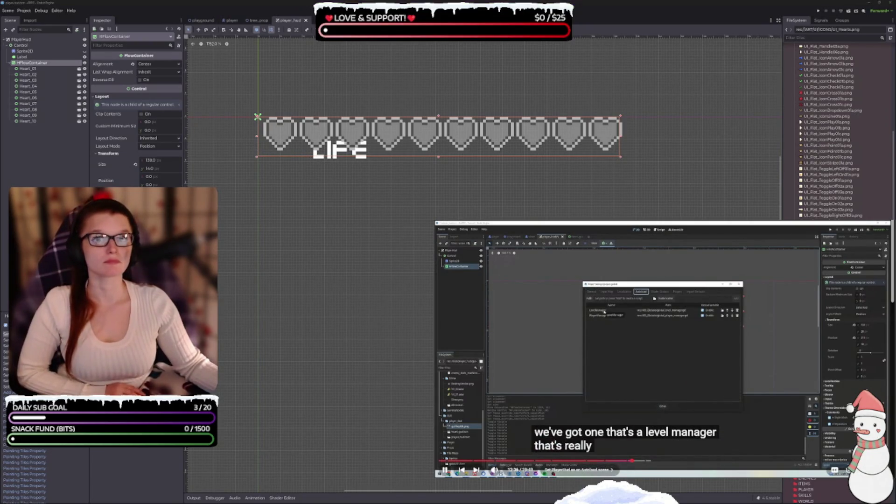
Drag the flow container's right edge so all ten hearts fit in one row
{"action": "key", "text": "space"}
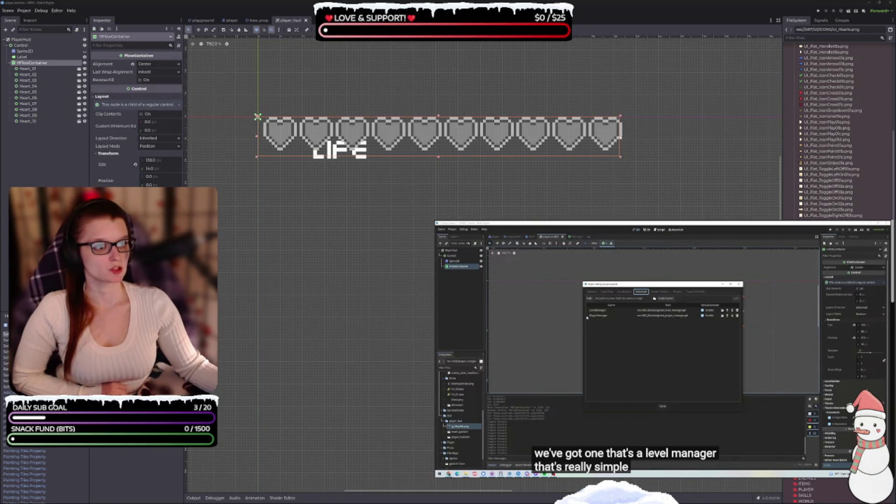
{"action": "mouse_move", "coordinate": [621, 136]}
{"action": "left_mouse_down"}
{"action": "mouse_move", "coordinate": [423, 146]}
{"action": "mouse_move", "coordinate": [449, 142]}
{"action": "mouse_move", "coordinate": [432, 140]}
{"action": "left_mouse_up"}
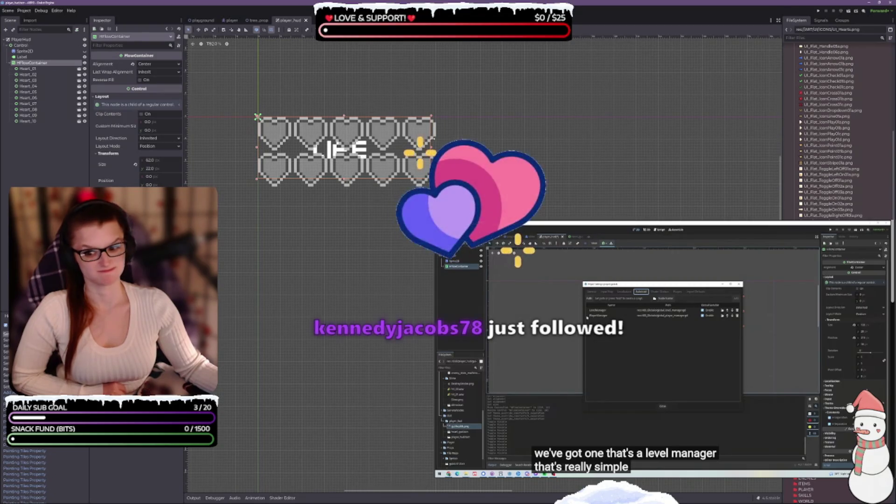
{"action": "left_click_drag", "start_coordinate": [432, 140], "coordinate": [435, 140]}
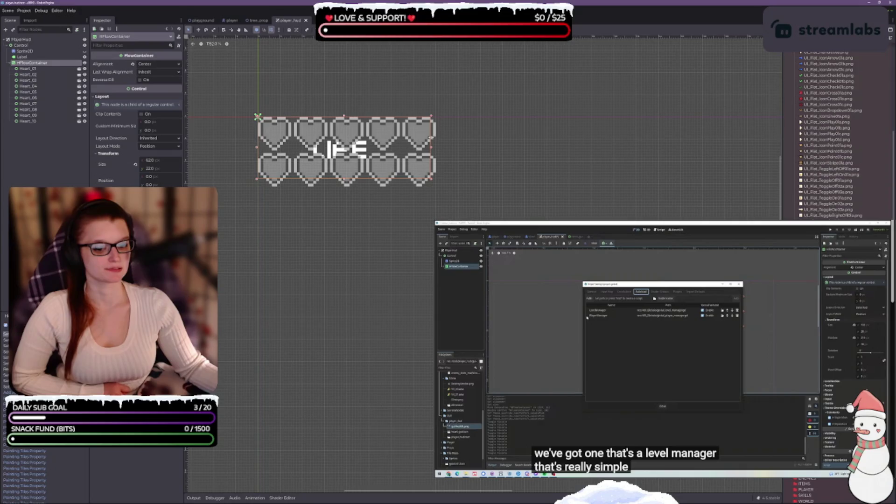
{"action": "mouse_move", "coordinate": [430, 137]}
{"action": "left_mouse_down"}
{"action": "mouse_move", "coordinate": [627, 143]}
{"action": "mouse_move", "coordinate": [617, 143]}
{"action": "left_mouse_up"}
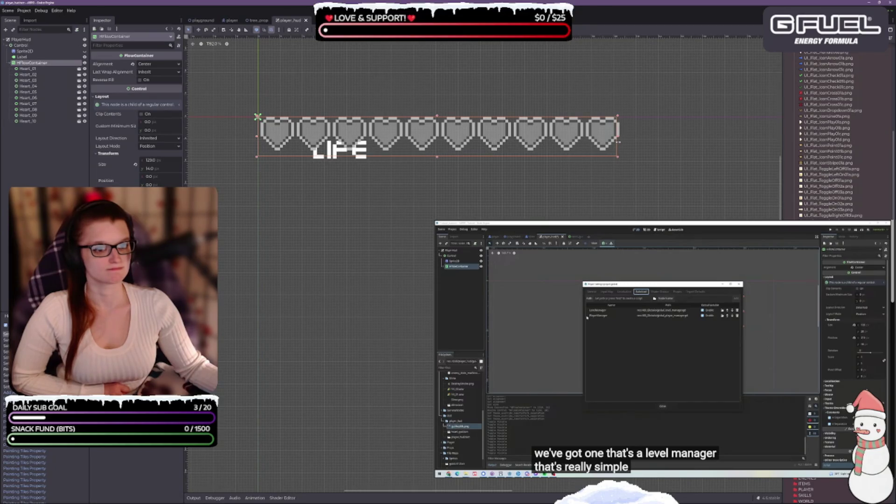
Set Alignment to Begin, trim the container height, and save the player HUD scene
{"action": "left_click", "coordinate": [154, 64]}
{"action": "left_click", "coordinate": [156, 72]}
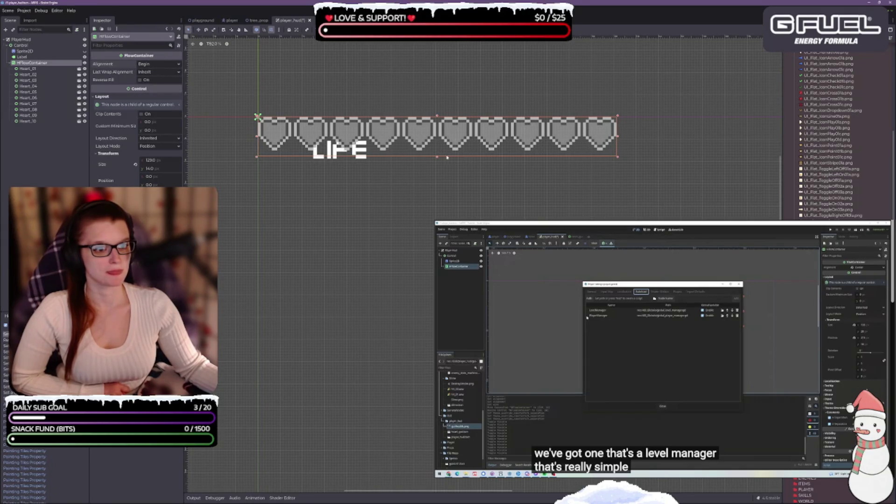
{"action": "left_click_drag", "start_coordinate": [437, 159], "coordinate": [437, 152]}
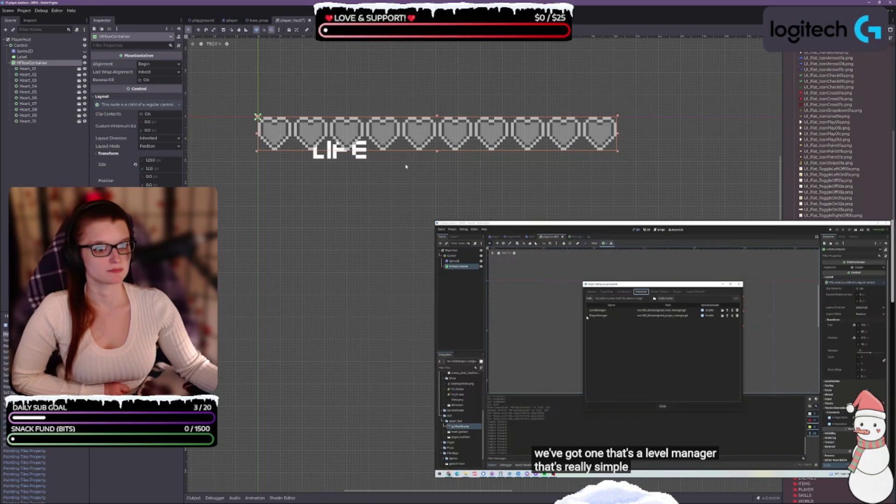
{"action": "left_click", "coordinate": [378, 179]}
{"action": "key", "text": "ctrl+s"}
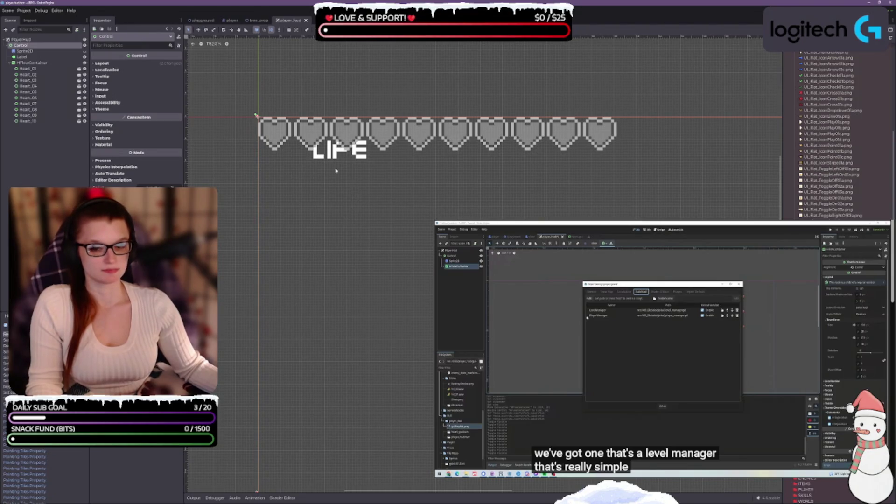
Hide the LIFE label and the Sprite2D in the Scene dock, then select Sprite2D
{"action": "left_click", "coordinate": [85, 57]}
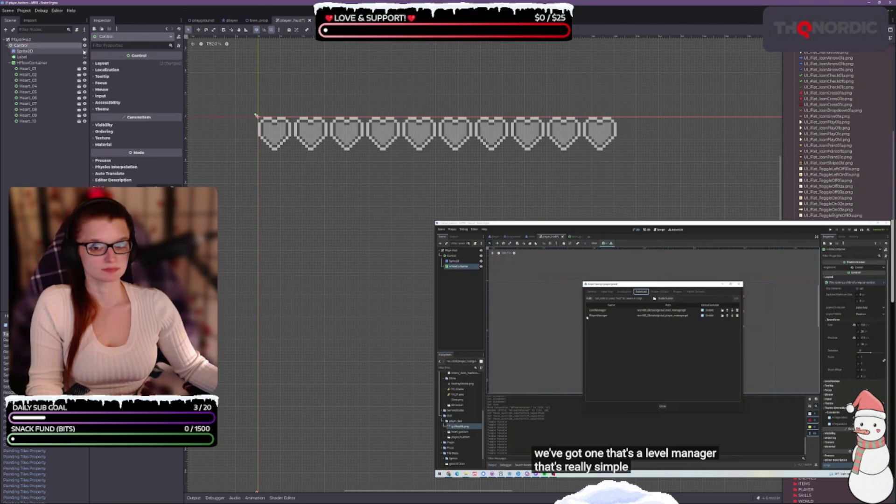
{"action": "left_click", "coordinate": [85, 52]}
{"action": "left_click", "coordinate": [85, 51]}
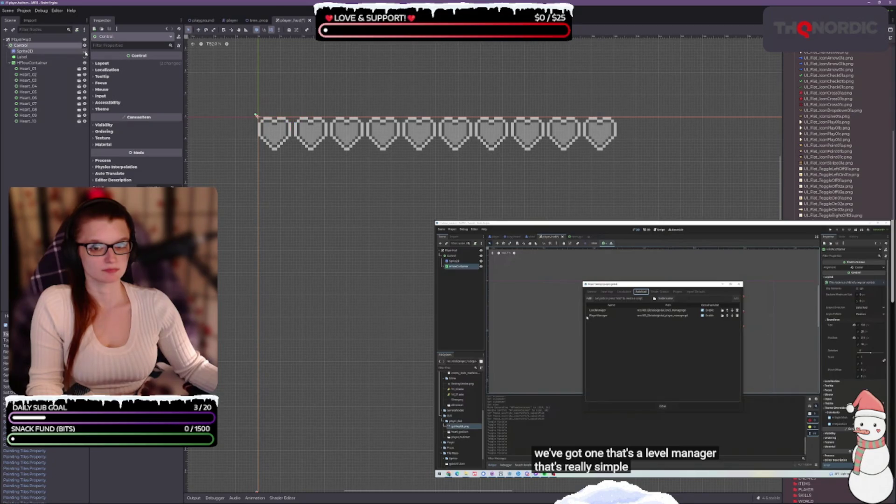
{"action": "left_click", "coordinate": [55, 52]}
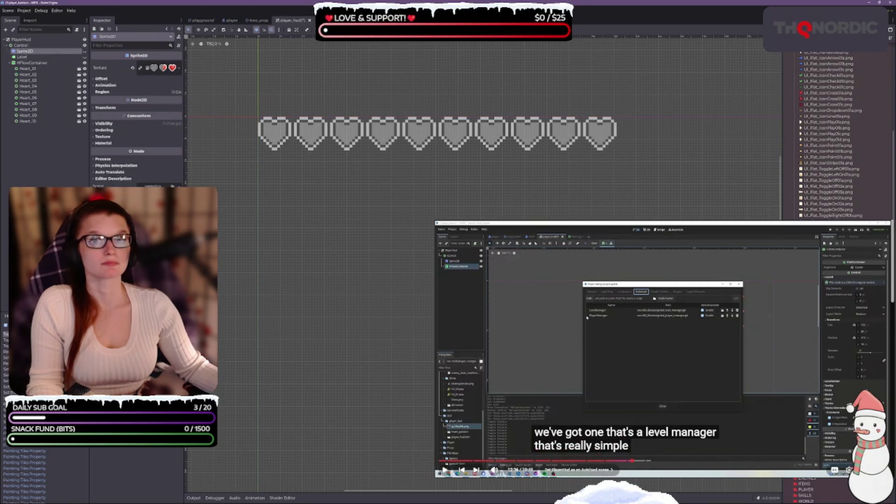
{"action": "left_click", "coordinate": [650, 334]}
{"action": "left_click", "coordinate": [658, 363]}
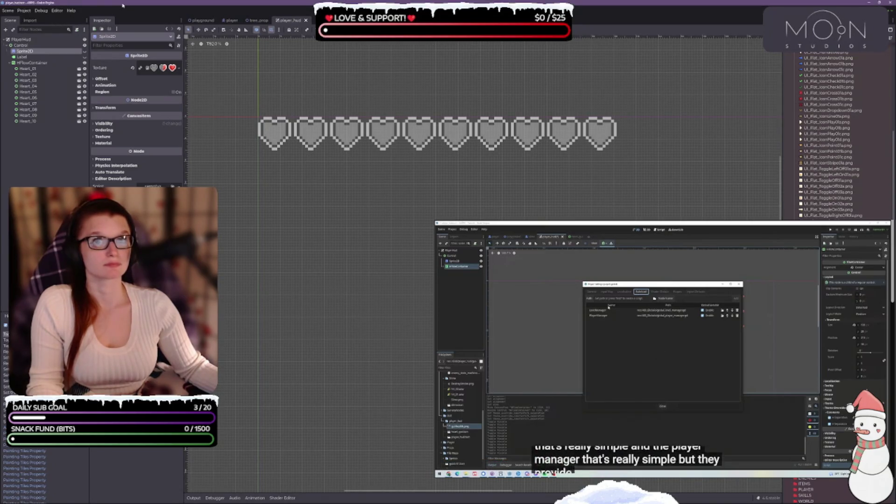
Add player_hud.tscn as the PlayerHud global autoload in Project Settings
{"action": "left_click", "coordinate": [23, 10]}
{"action": "left_click", "coordinate": [37, 21]}
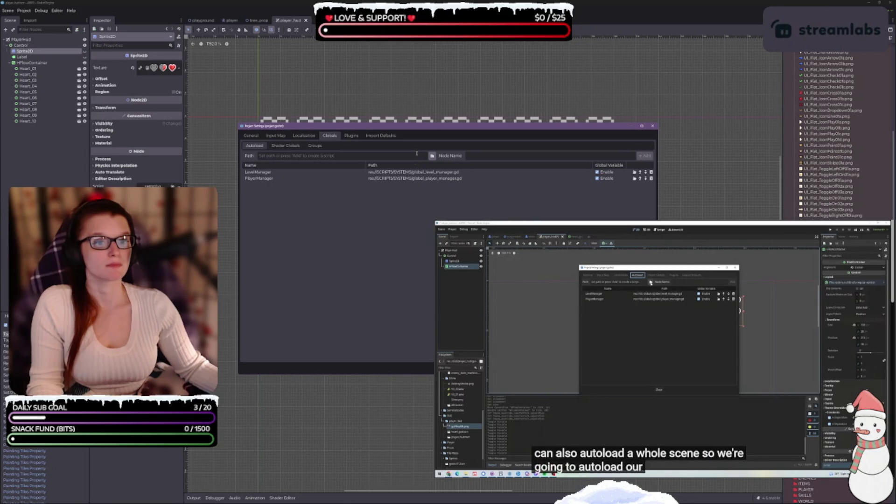
{"action": "left_click", "coordinate": [433, 156]}
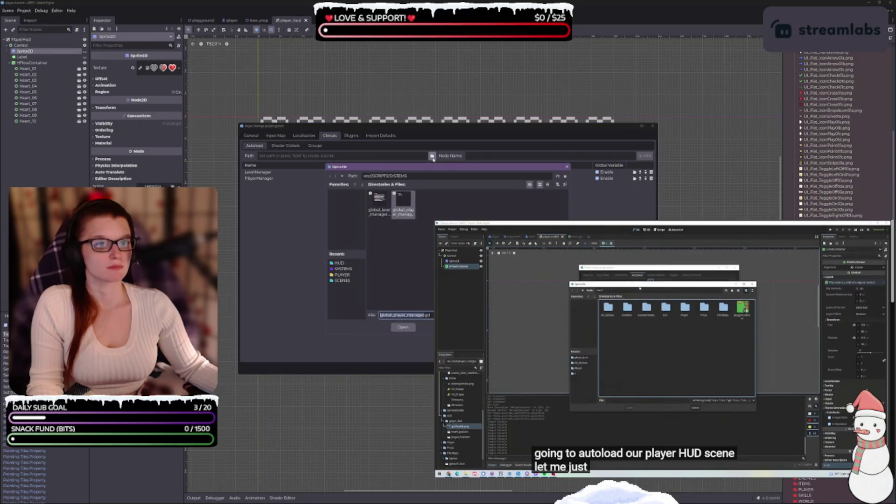
{"action": "left_click", "coordinate": [345, 264]}
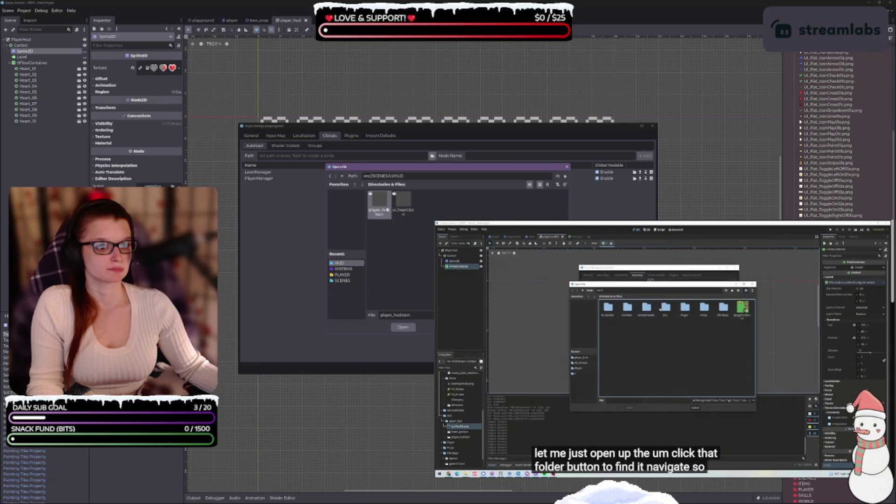
{"action": "left_click", "coordinate": [403, 327]}
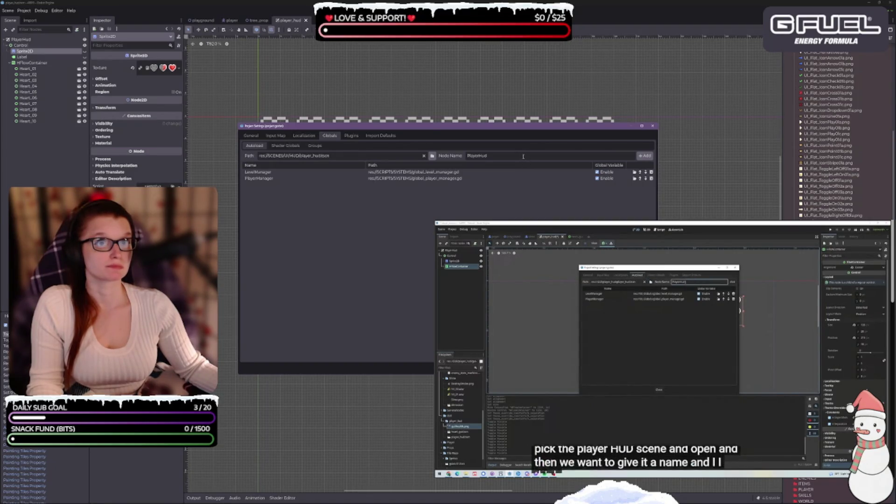
{"action": "left_click", "coordinate": [644, 155]}
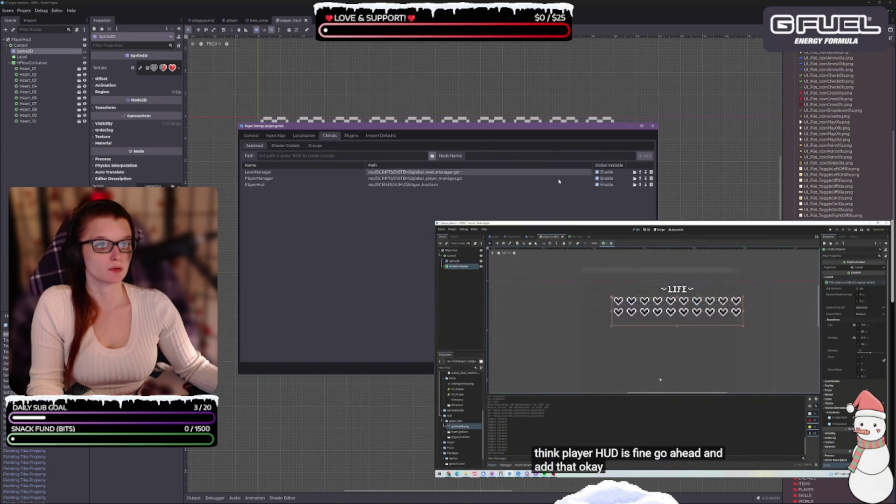
{"action": "left_click", "coordinate": [448, 366]}
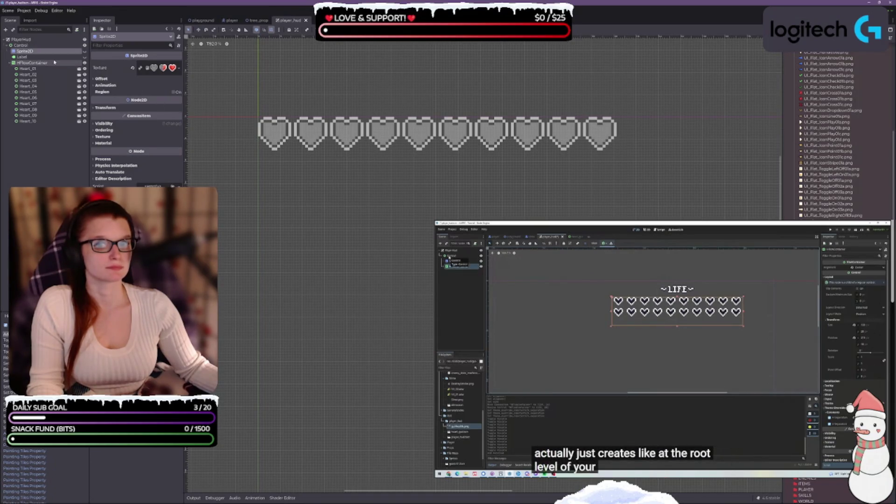
Set the Heart control's Custom Minimum Size to 12 × 12
{"action": "left_click", "coordinate": [79, 68]}
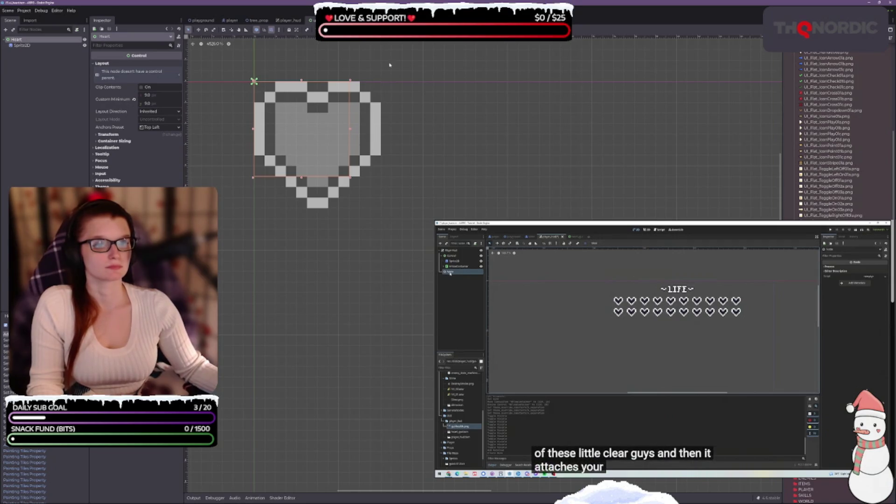
{"action": "left_click", "coordinate": [286, 21]}
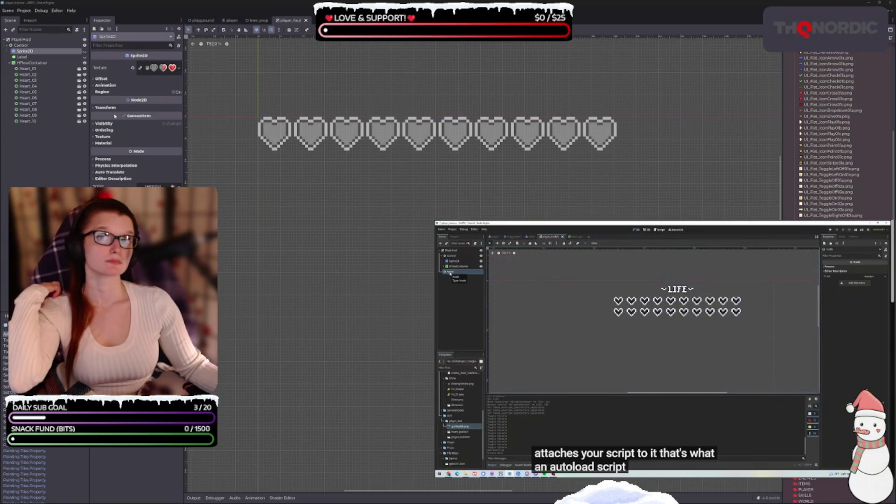
{"action": "key", "text": "ctrl+Tab"}
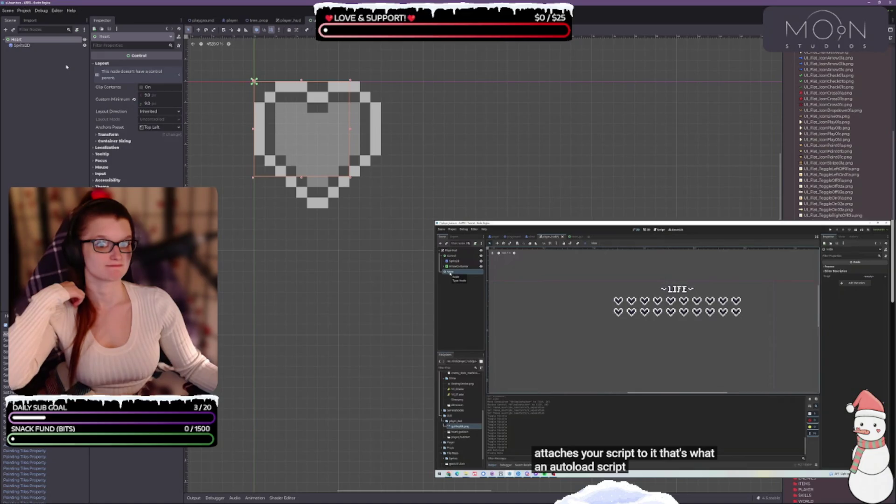
{"action": "left_click", "coordinate": [165, 95]}
{"action": "key", "text": "Return"}
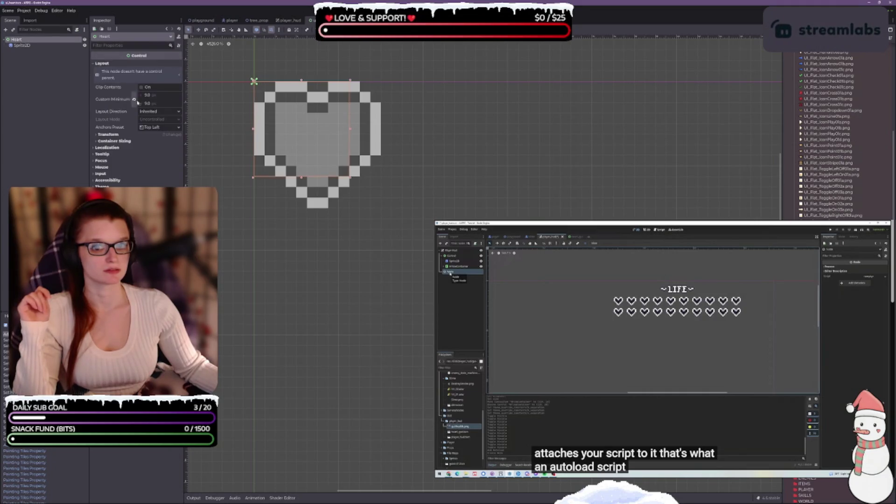
{"action": "left_click", "coordinate": [157, 96]}
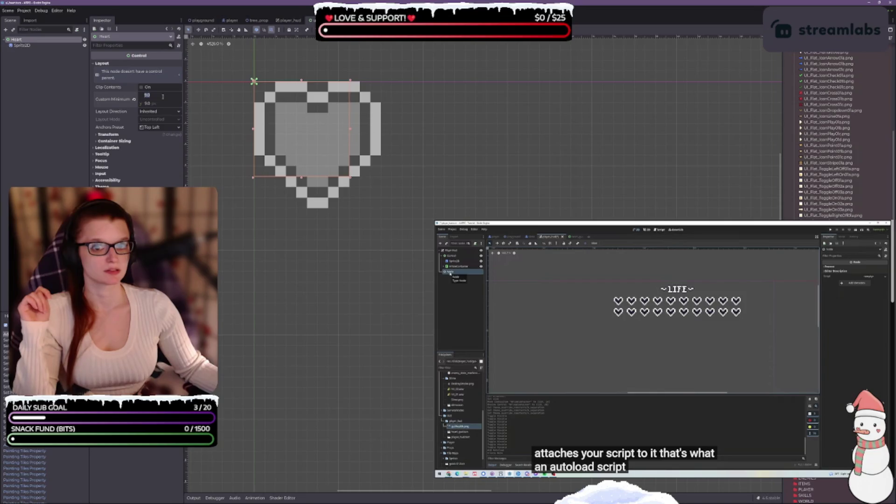
{"action": "type", "text": "10"}
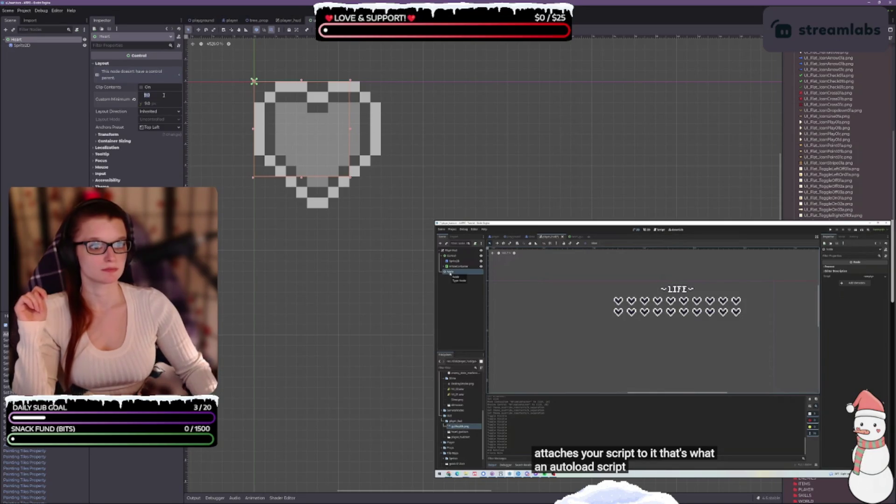
{"action": "key", "text": "Return"}
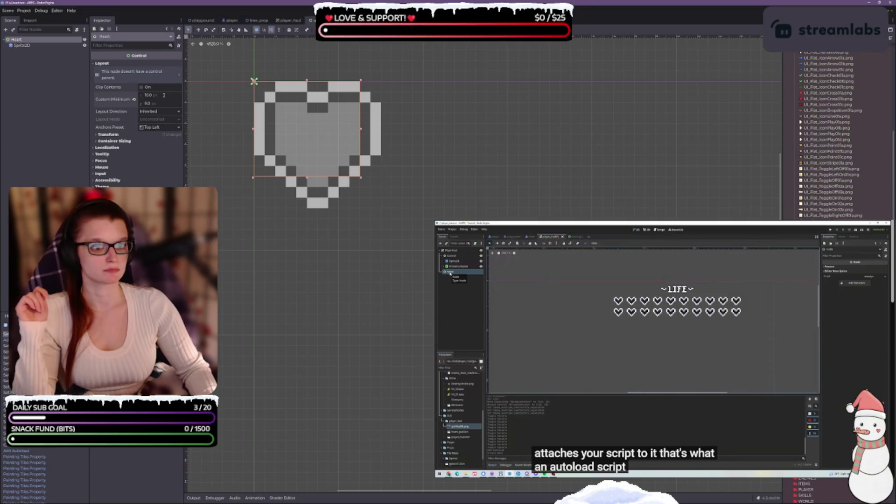
{"action": "left_click", "coordinate": [164, 95]}
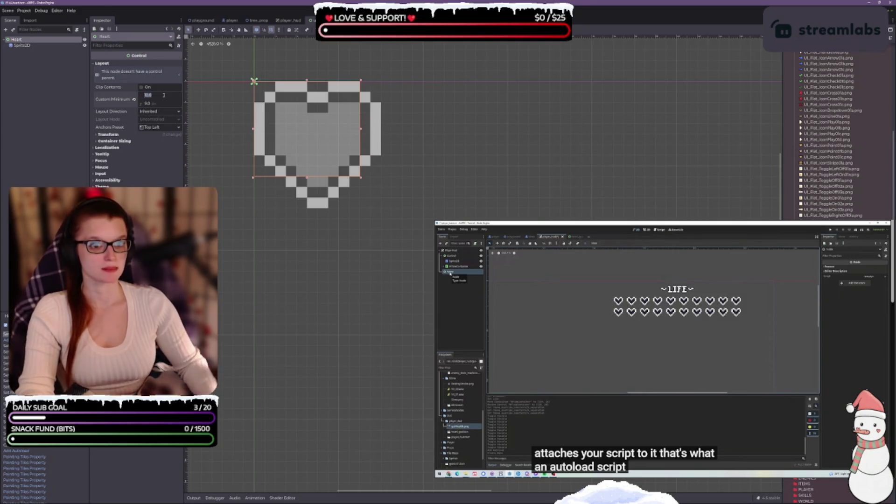
{"action": "type", "text": "13"}
{"action": "key", "text": "Return"}
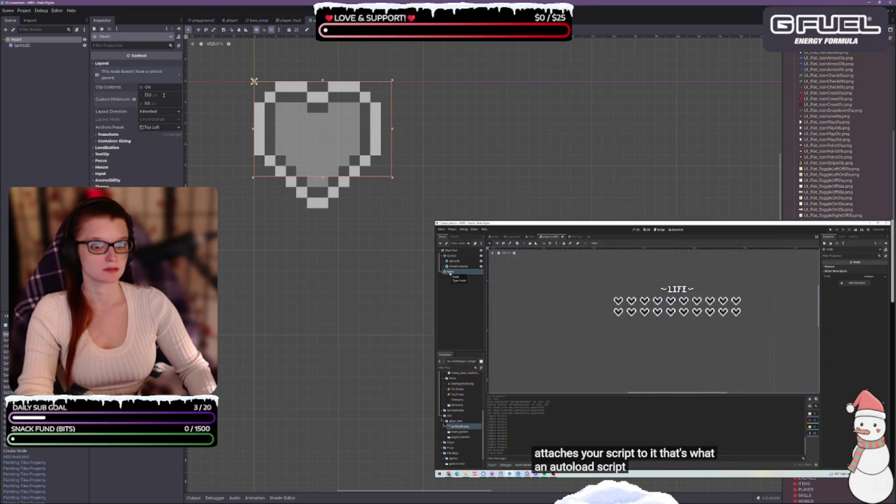
{"action": "left_click", "coordinate": [163, 94]}
{"action": "type", "text": "1"}
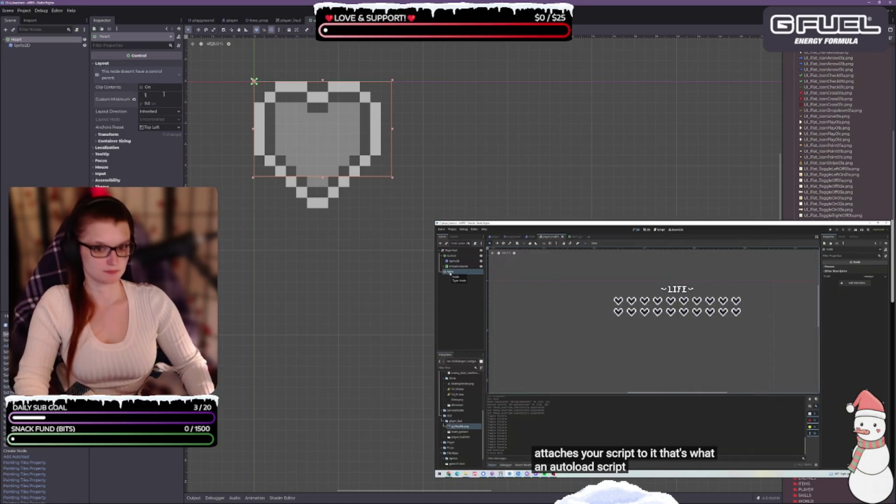
{"action": "type", "text": "2"}
{"action": "key", "text": "Tab"}
{"action": "type", "text": "12"}
{"action": "key", "text": "Return"}
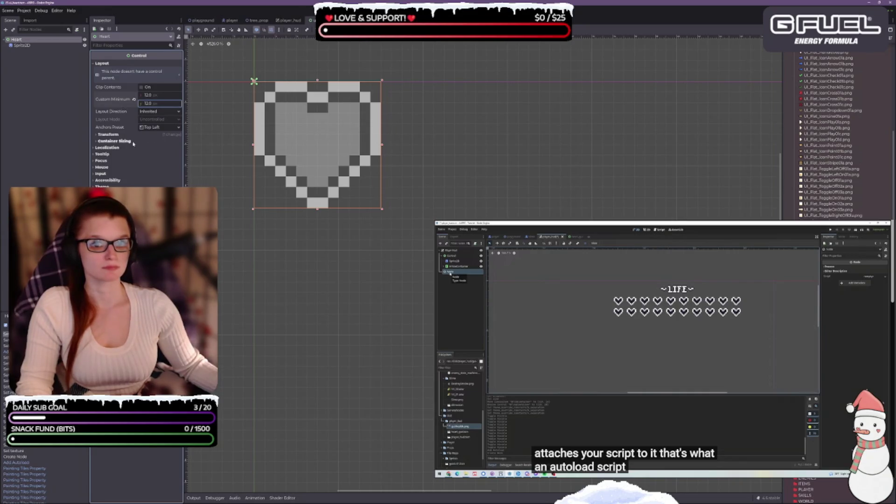
Set the heart Sprite2D's Frame to 2, the red heart, and save the Heart scene
{"action": "left_click", "coordinate": [22, 46]}
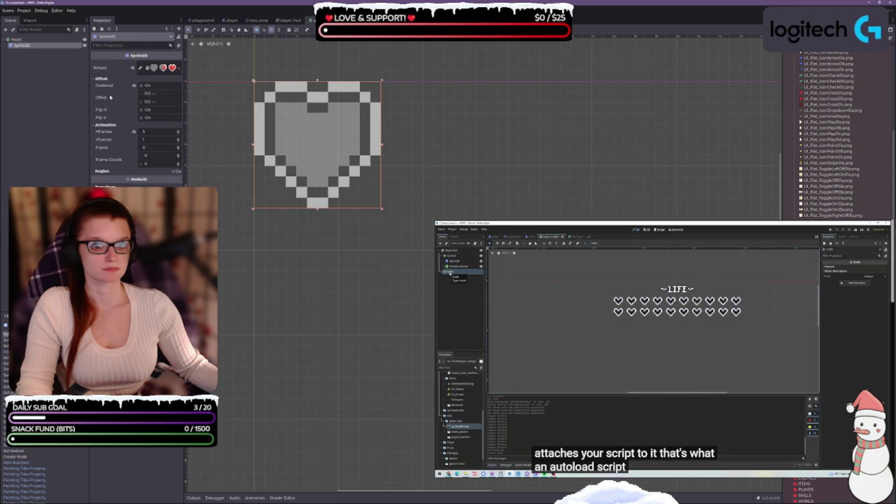
{"action": "left_click", "coordinate": [179, 147]}
{"action": "left_click", "coordinate": [179, 148]}
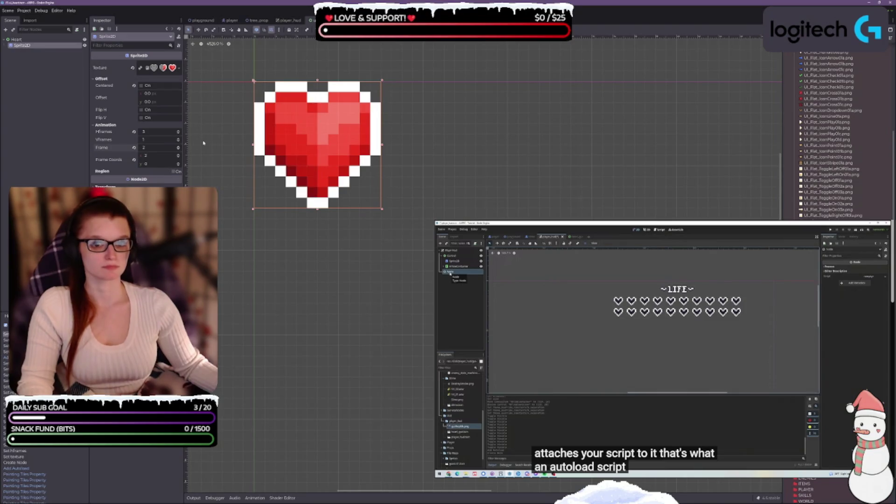
{"action": "key", "text": "ctrl+s"}
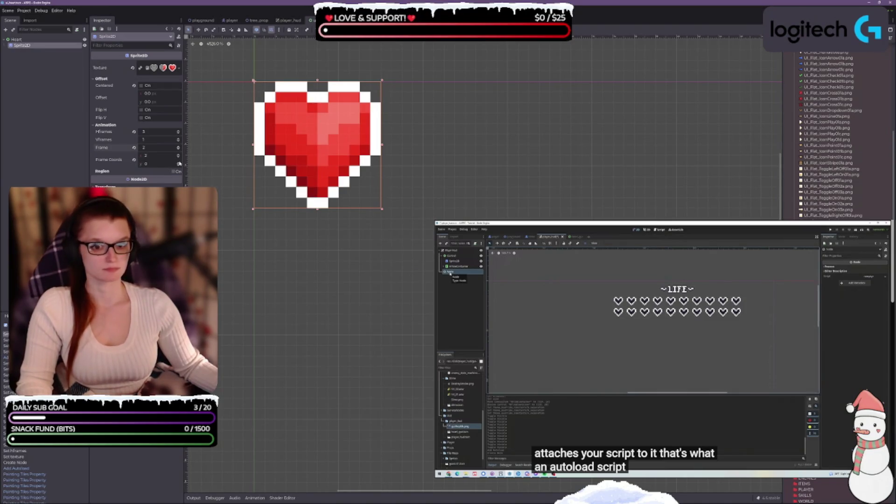
Widen the player_hud HFlowContainer until ten red hearts fit one row, then narrow it to hug them
{"action": "left_click", "coordinate": [289, 22]}
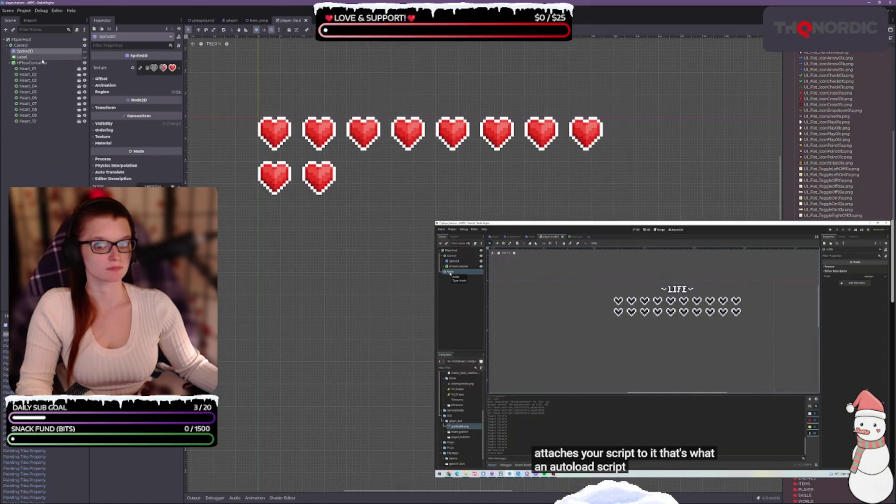
{"action": "left_click", "coordinate": [32, 62]}
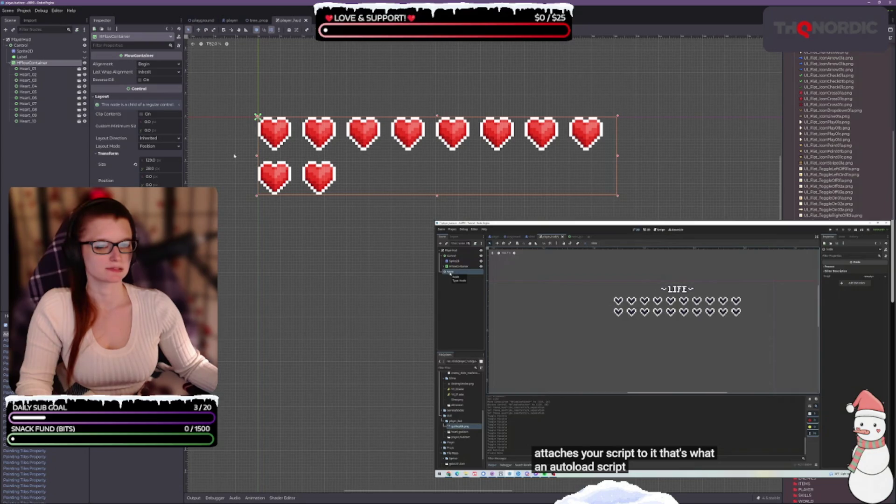
{"action": "left_click", "coordinate": [169, 161]}
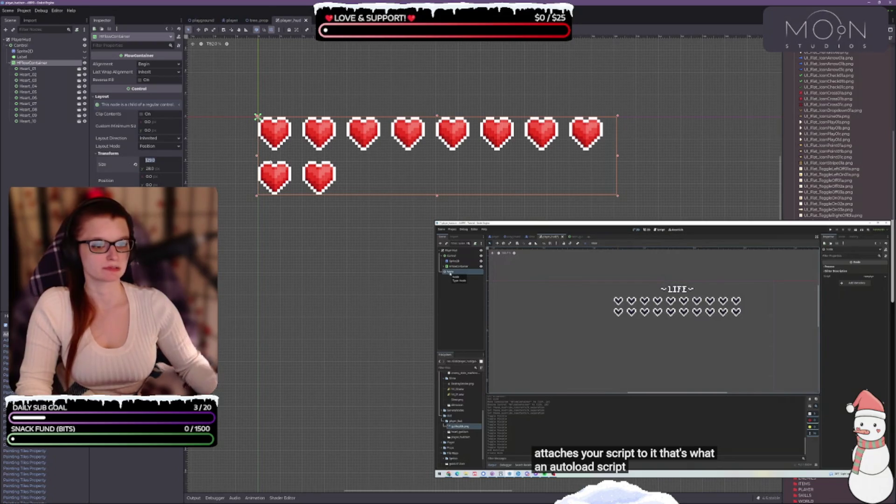
{"action": "mouse_move", "coordinate": [618, 158]}
{"action": "left_mouse_down"}
{"action": "mouse_move", "coordinate": [699, 157]}
{"action": "mouse_move", "coordinate": [691, 158]}
{"action": "left_mouse_up"}
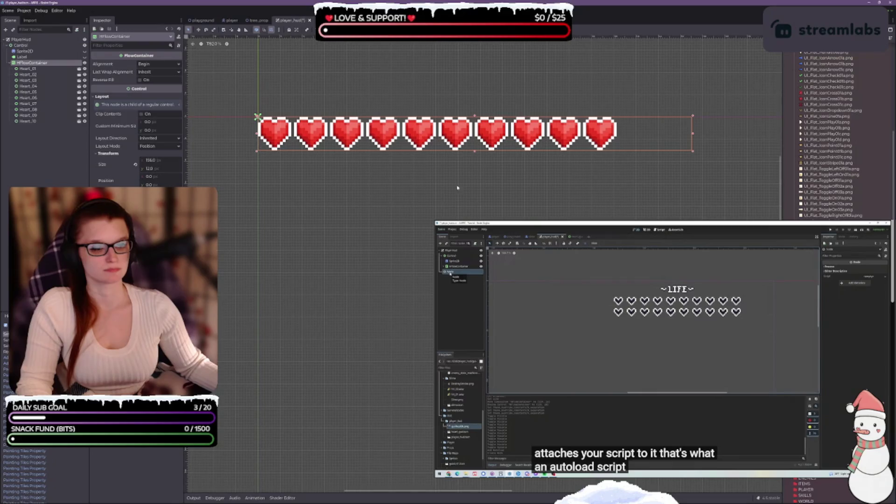
{"action": "left_click_drag", "start_coordinate": [693, 134], "coordinate": [620, 138]}
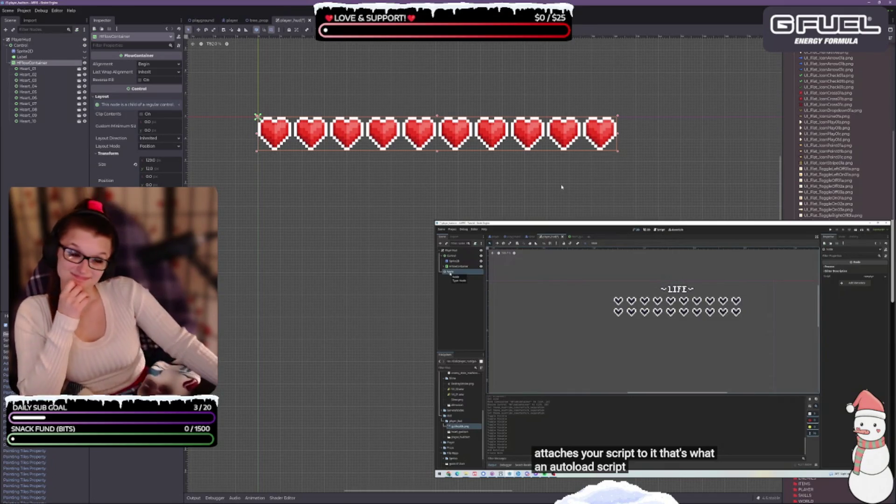
Zoom into the canvas and narrow the heart flow container so the hearts wrap into two rows
{"action": "scroll", "coordinate": [503, 208], "scroll_direction": "down", "scroll_amount": 8}
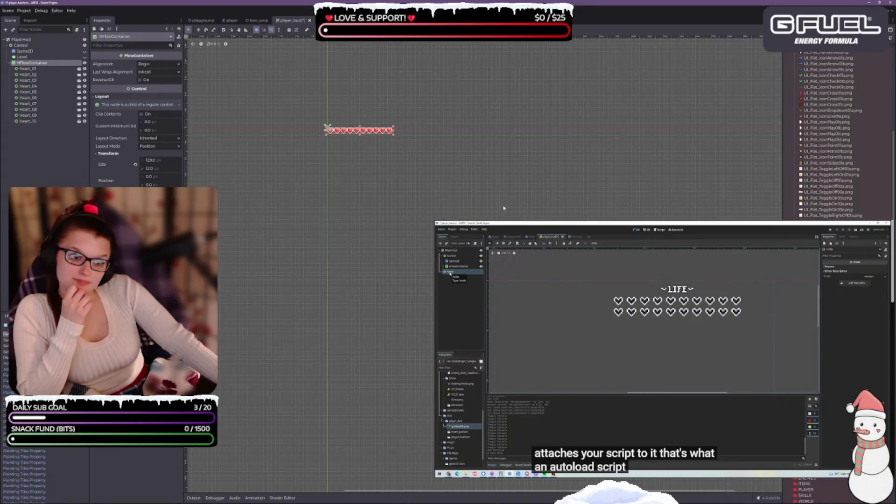
{"action": "scroll", "coordinate": [392, 176], "scroll_direction": "up", "scroll_amount": 3}
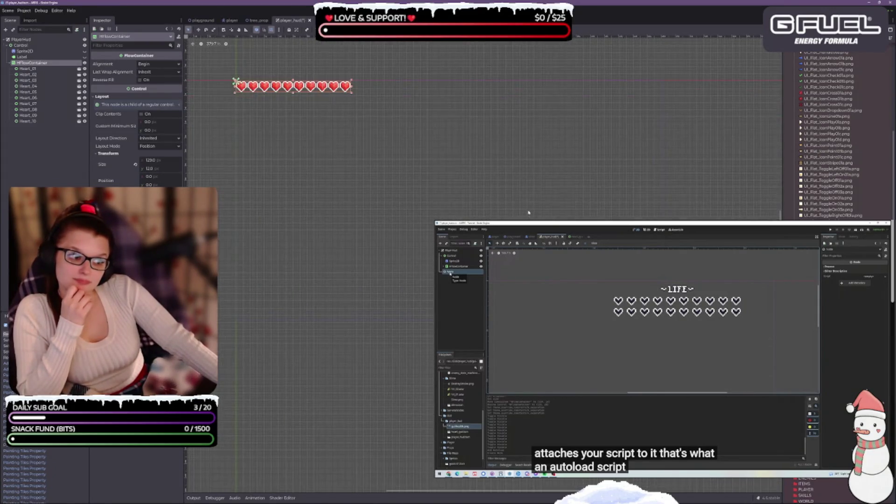
{"action": "scroll", "coordinate": [310, 312], "scroll_direction": "up", "scroll_amount": 2}
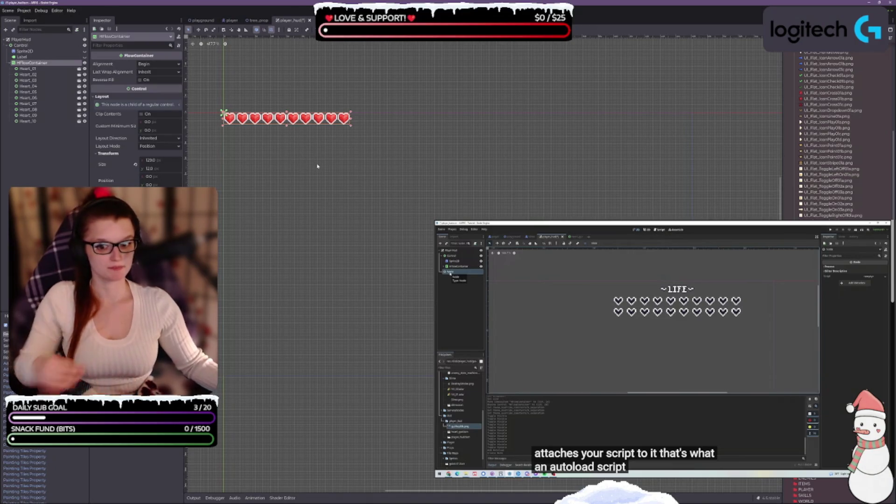
{"action": "scroll", "coordinate": [309, 165], "scroll_direction": "up", "scroll_amount": 4}
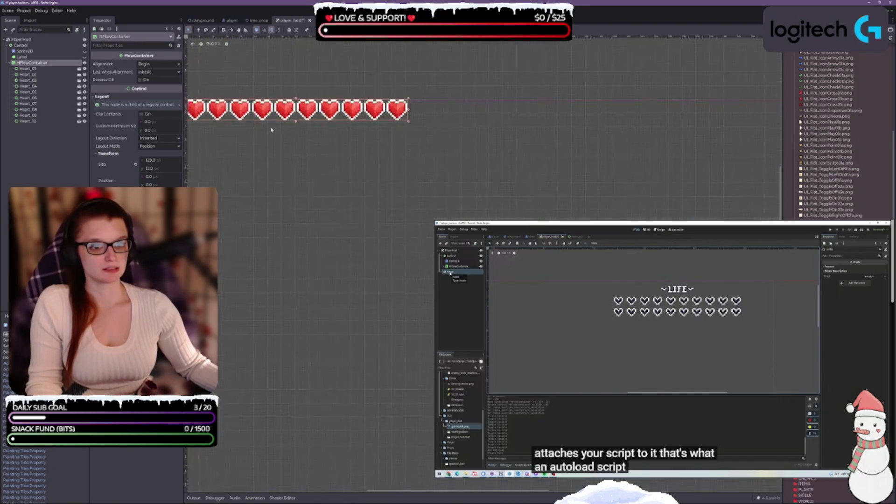
{"action": "scroll", "coordinate": [335, 169], "scroll_direction": "up", "scroll_amount": 2}
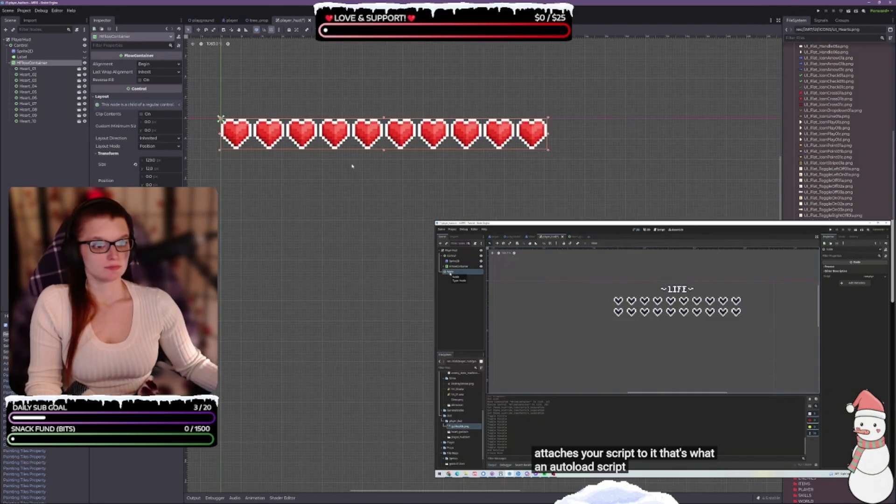
{"action": "left_click_drag", "start_coordinate": [549, 135], "coordinate": [384, 136]}
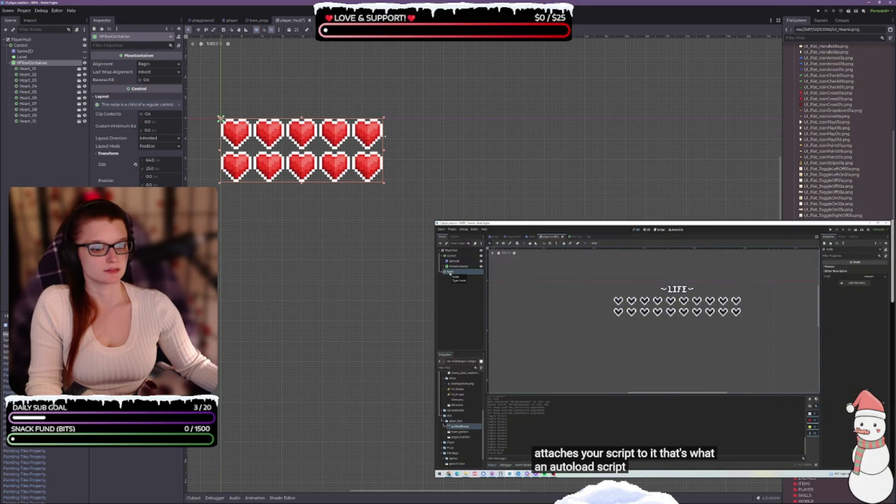
Widen the container back to a single row of ten hearts, then return to the Heart scene
{"action": "mouse_move", "coordinate": [385, 136]}
{"action": "left_mouse_down"}
{"action": "mouse_move", "coordinate": [556, 138]}
{"action": "mouse_move", "coordinate": [368, 134]}
{"action": "mouse_move", "coordinate": [385, 132]}
{"action": "left_mouse_up"}
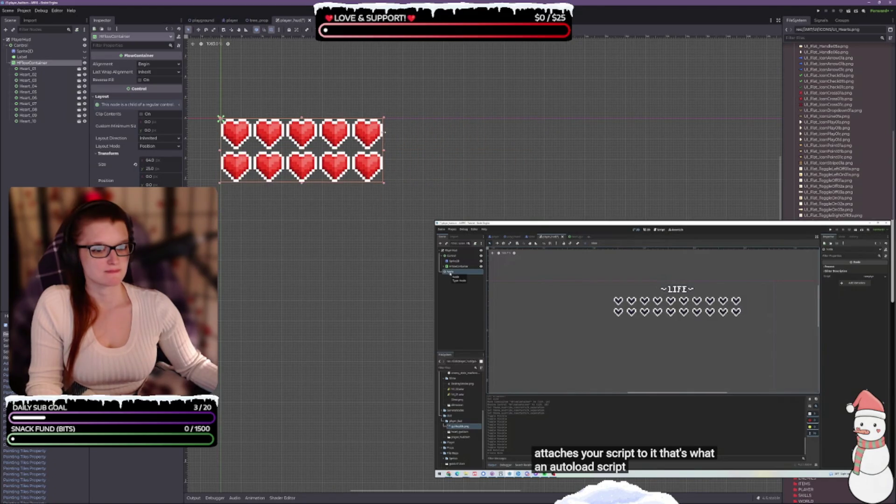
{"action": "left_click_drag", "start_coordinate": [384, 132], "coordinate": [552, 135]}
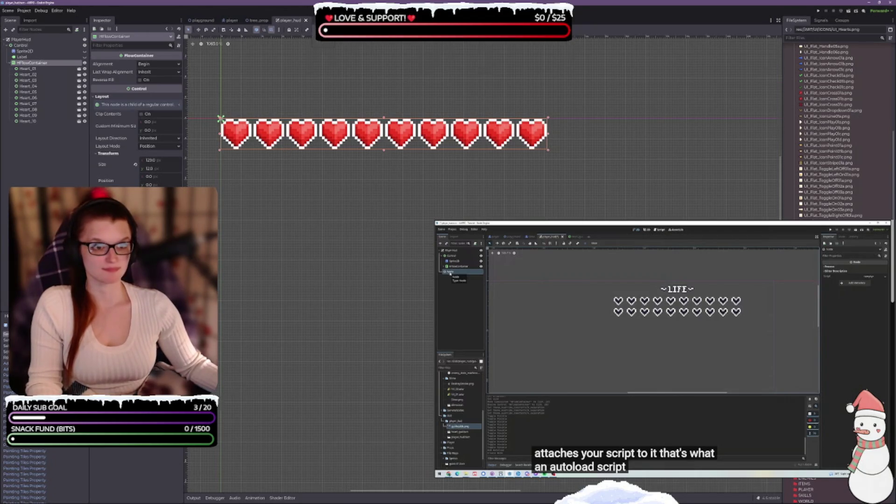
{"action": "key", "text": "ctrl+Tab"}
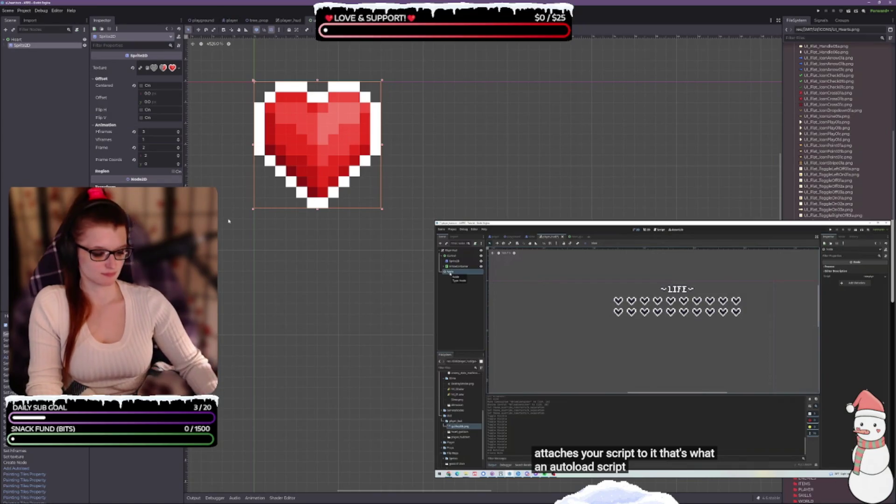
Change the heart sprite's frame and set the Heart control's minimum size to 6×6
{"action": "key", "text": "Return"}
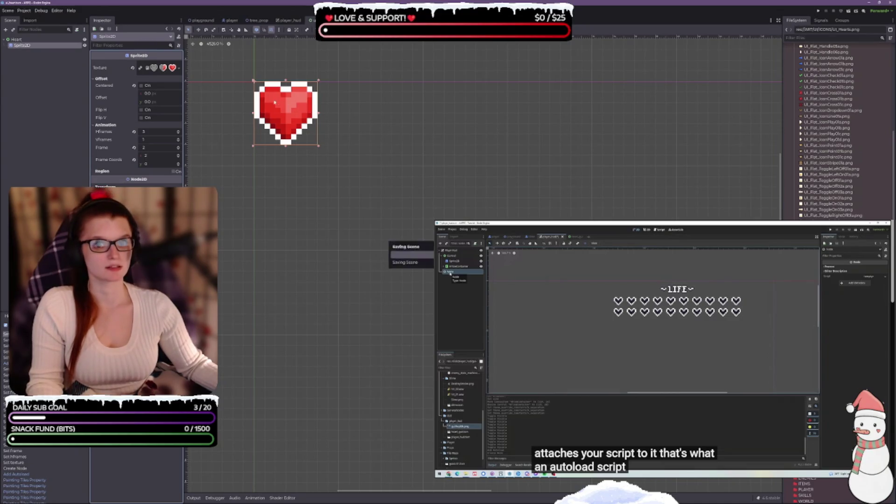
{"action": "left_click", "coordinate": [25, 41]}
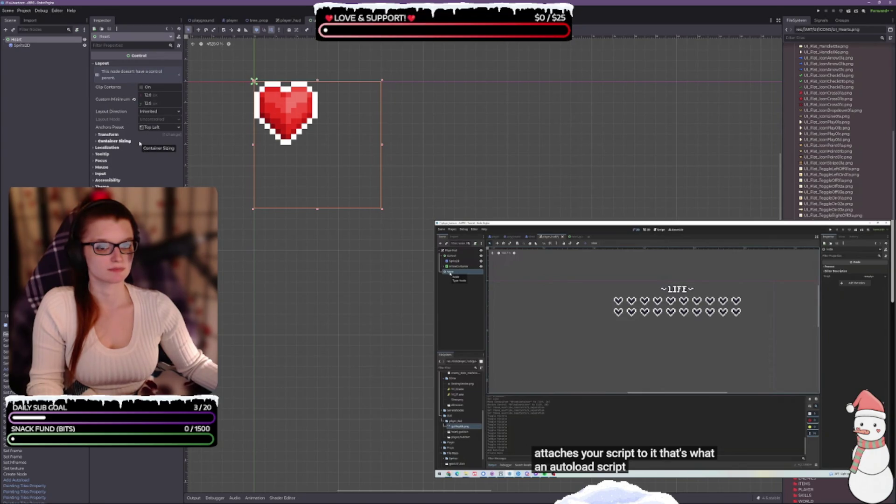
{"action": "left_click", "coordinate": [158, 95]}
{"action": "type", "text": "6"}
{"action": "key", "text": "Tab"}
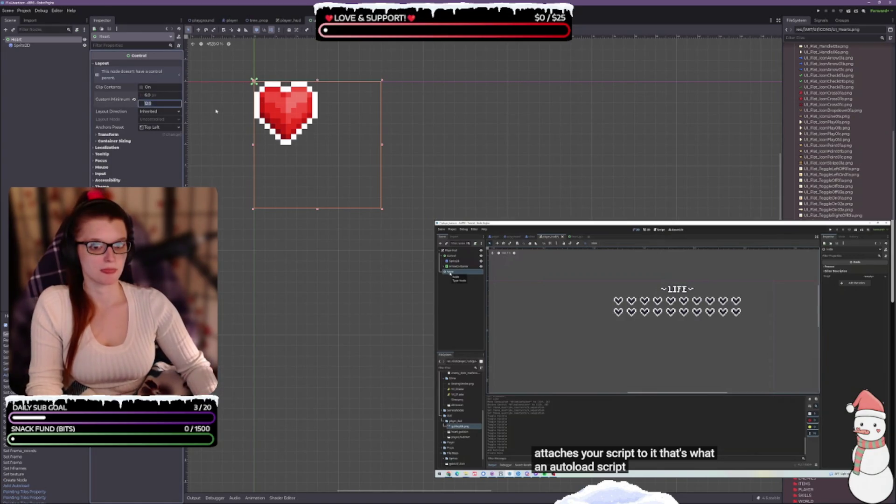
{"action": "type", "text": "6"}
{"action": "key", "text": "Return"}
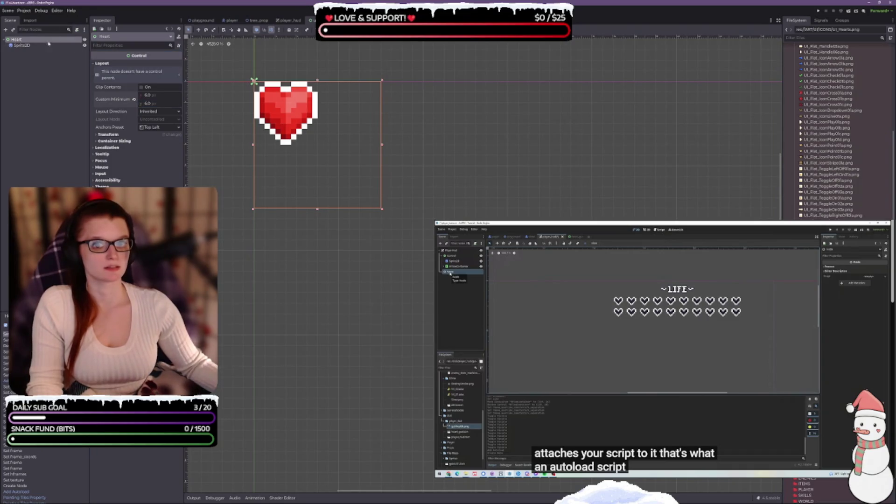
Reset the Heart control's minimum size to zero and pull its bottom and right edges in to the sprite
{"action": "left_click", "coordinate": [29, 40]}
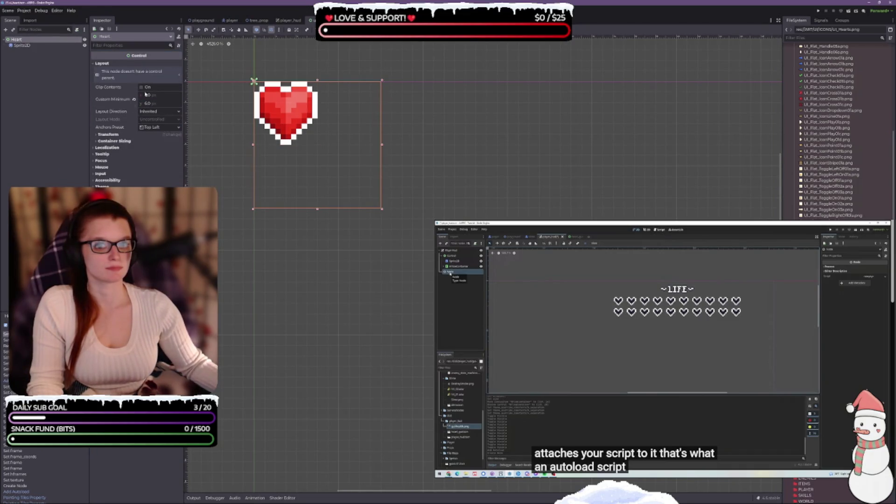
{"action": "left_click", "coordinate": [134, 100]}
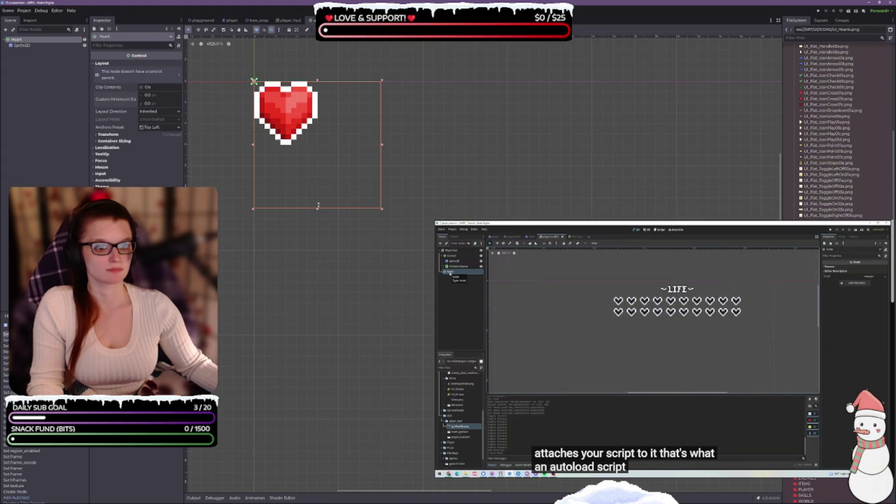
{"action": "left_click_drag", "start_coordinate": [317, 210], "coordinate": [317, 145]}
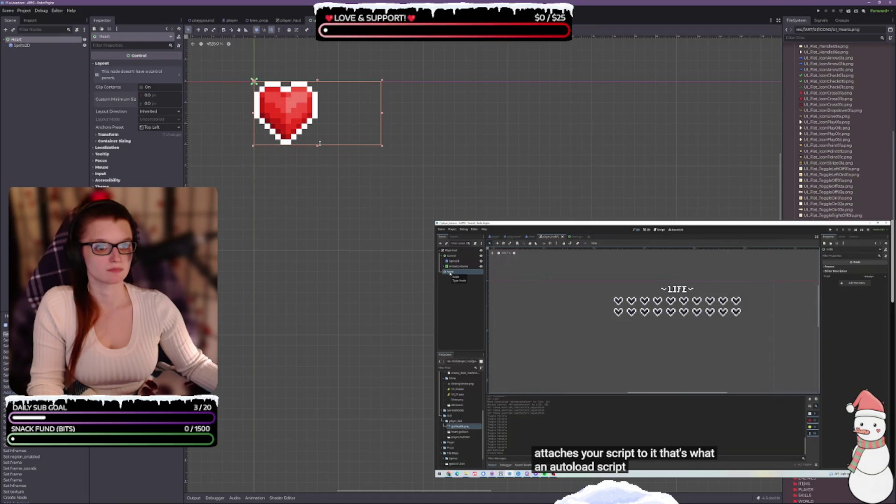
{"action": "left_click_drag", "start_coordinate": [382, 114], "coordinate": [318, 114]}
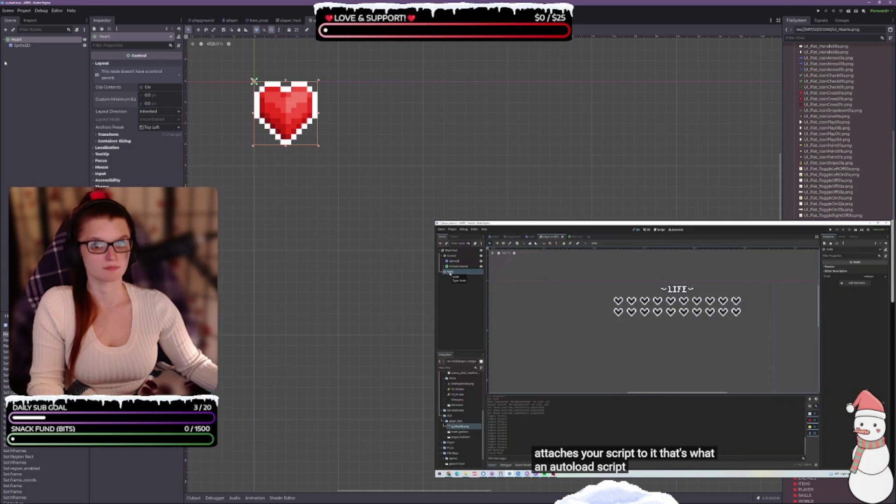
{"action": "left_click", "coordinate": [28, 45]}
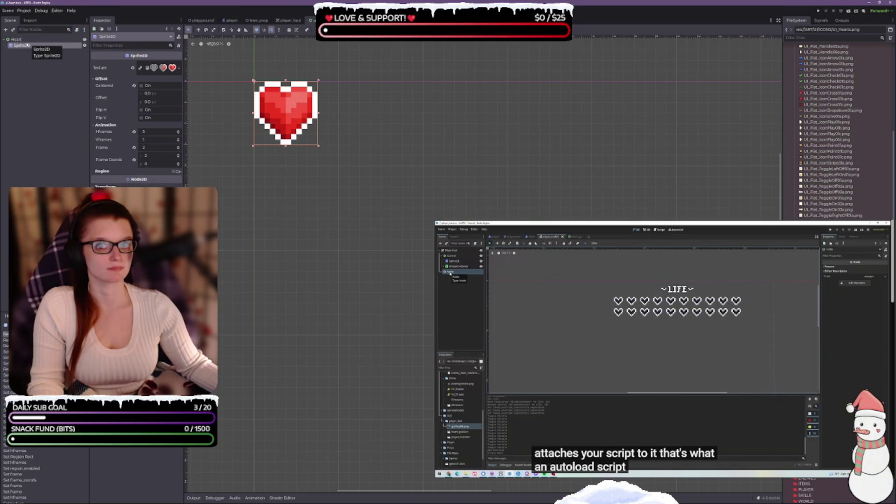
{"action": "left_click", "coordinate": [17, 39]}
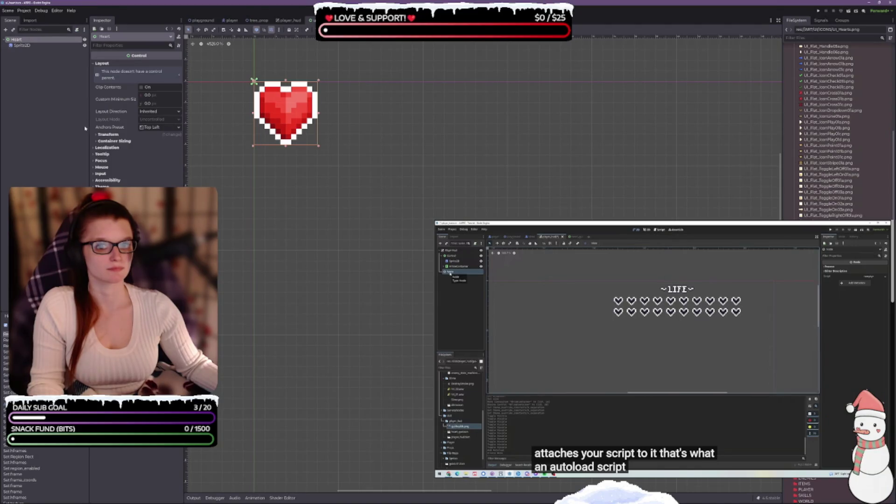
{"action": "left_click", "coordinate": [97, 135]}
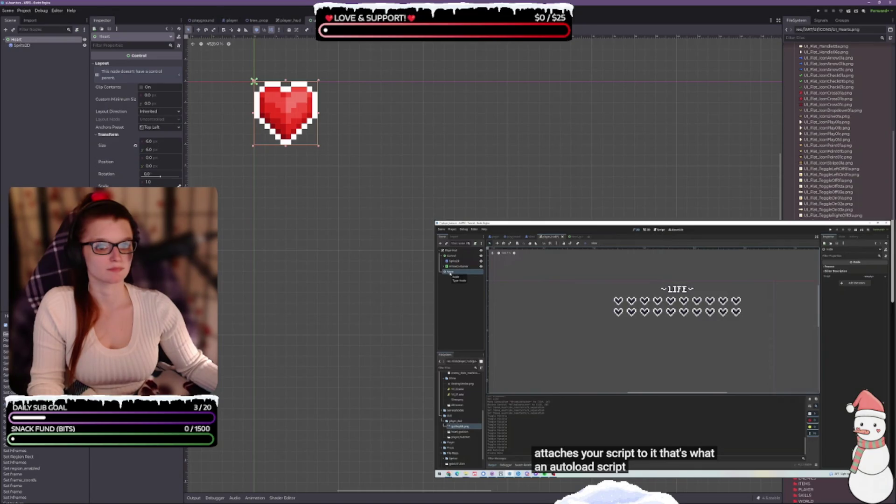
In player_hud, reset the flow container's Custom Minimum Size to zero
{"action": "left_click", "coordinate": [287, 24]}
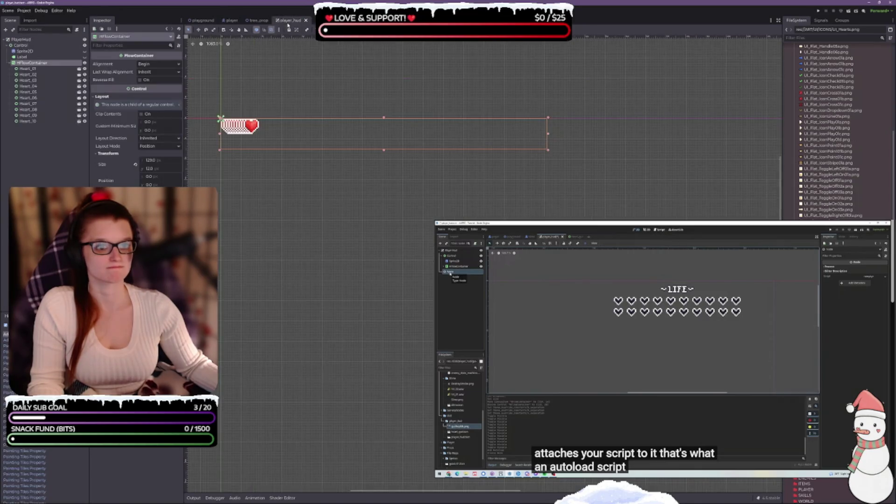
{"action": "scroll", "coordinate": [261, 136], "scroll_direction": "up", "scroll_amount": 5}
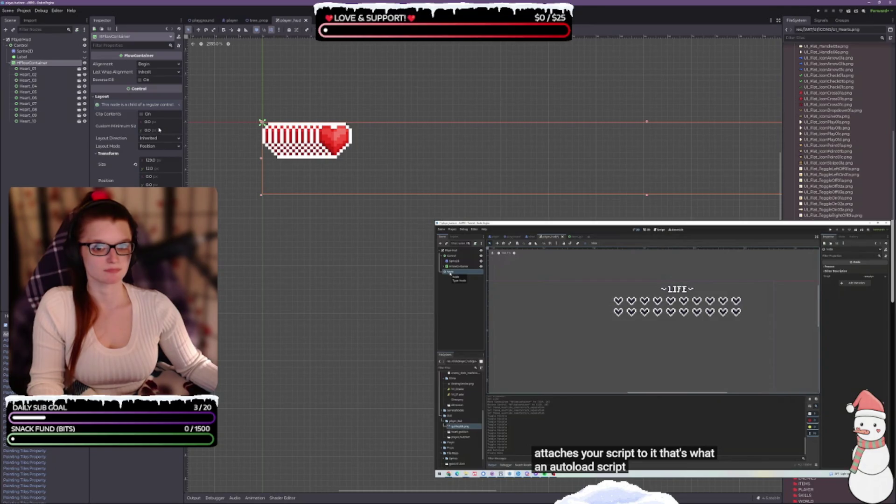
{"action": "left_click_drag", "start_coordinate": [157, 126], "coordinate": [217, 129]}
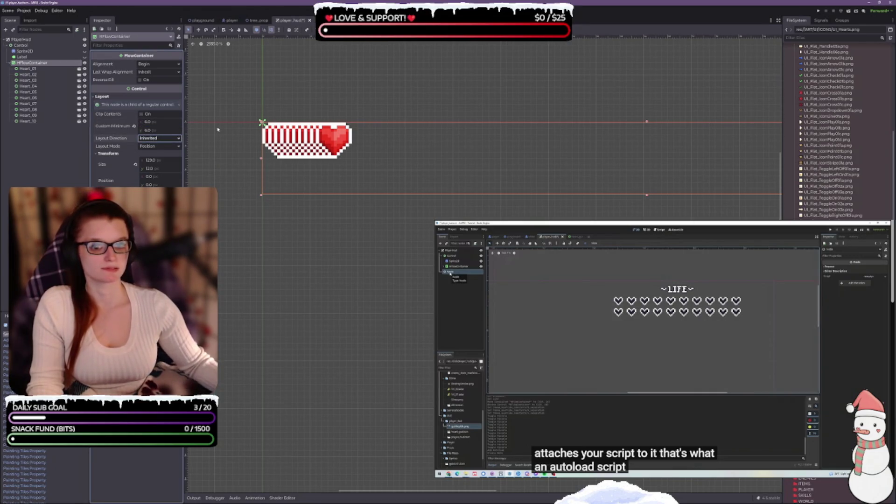
{"action": "left_click", "coordinate": [134, 126]}
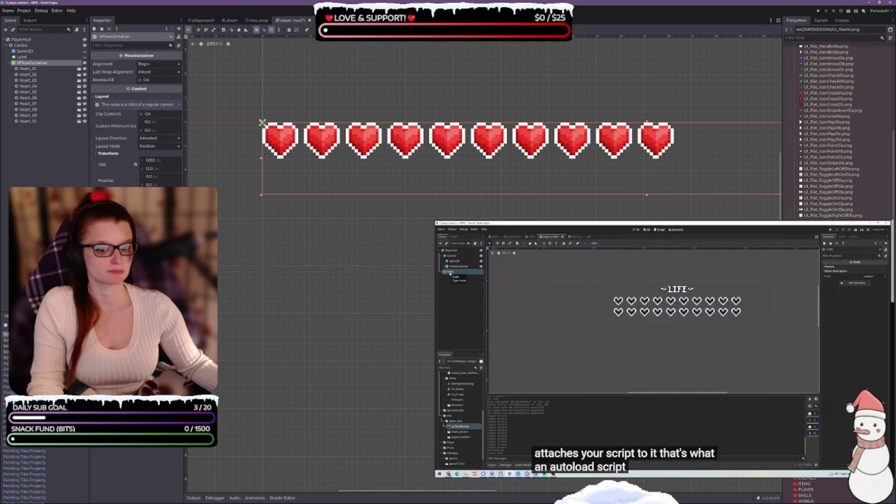
Widen the flow container until ten hearts fit one row and trim its height to the hearts
{"action": "scroll", "coordinate": [590, 185], "scroll_direction": "down", "scroll_amount": 5}
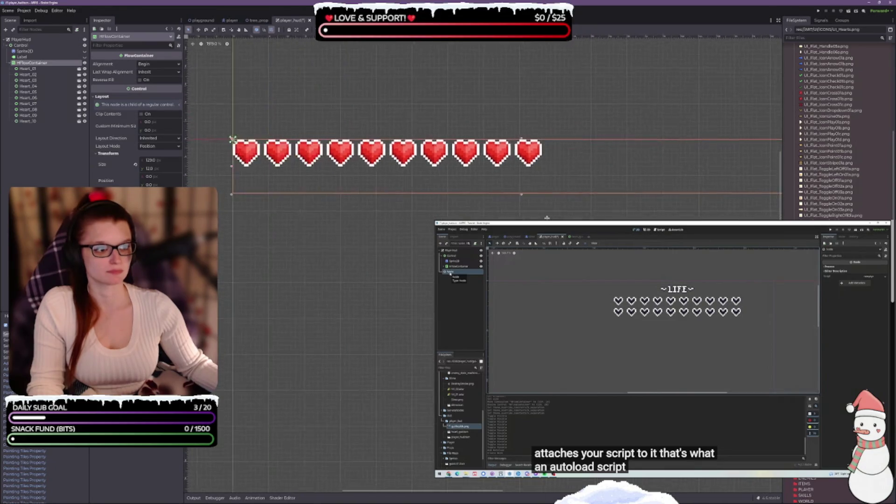
{"action": "mouse_move", "coordinate": [699, 161]}
{"action": "left_mouse_down"}
{"action": "mouse_move", "coordinate": [359, 163]}
{"action": "mouse_move", "coordinate": [380, 161]}
{"action": "left_mouse_up"}
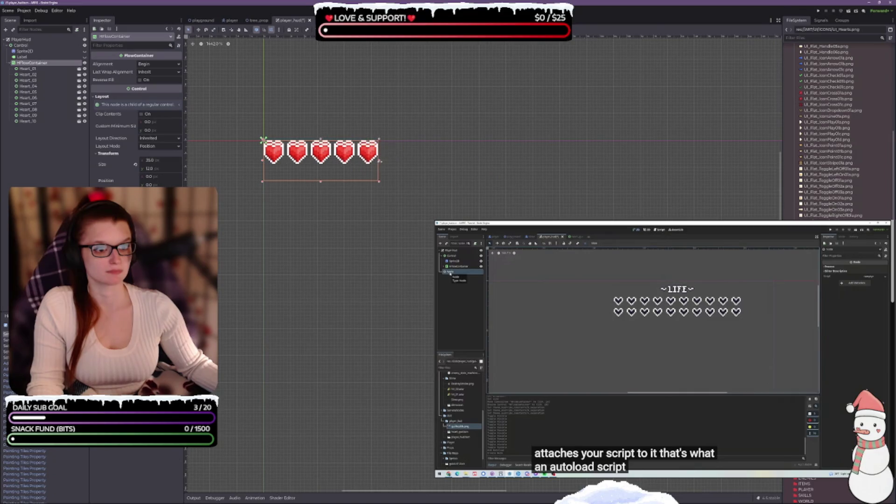
{"action": "scroll", "coordinate": [339, 153], "scroll_direction": "up", "scroll_amount": 3}
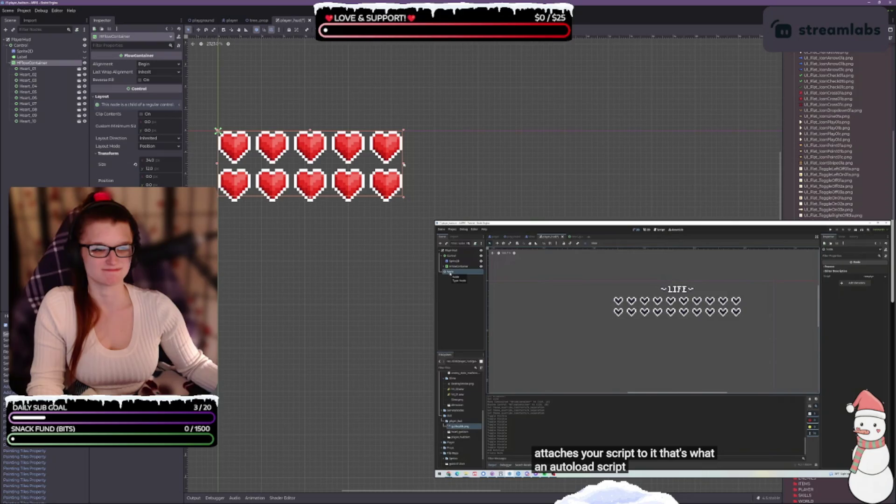
{"action": "mouse_move", "coordinate": [404, 165]}
{"action": "left_mouse_down"}
{"action": "mouse_move", "coordinate": [611, 164]}
{"action": "mouse_move", "coordinate": [593, 164]}
{"action": "left_mouse_up"}
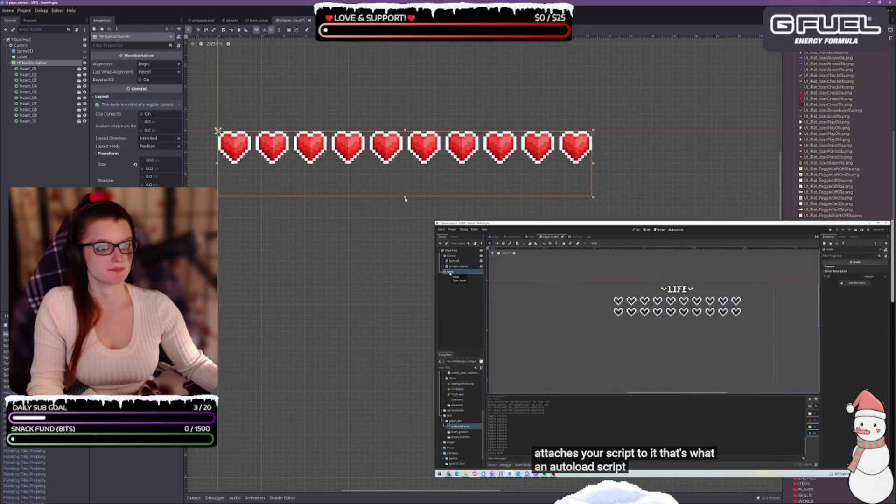
{"action": "left_click_drag", "start_coordinate": [405, 199], "coordinate": [409, 164]}
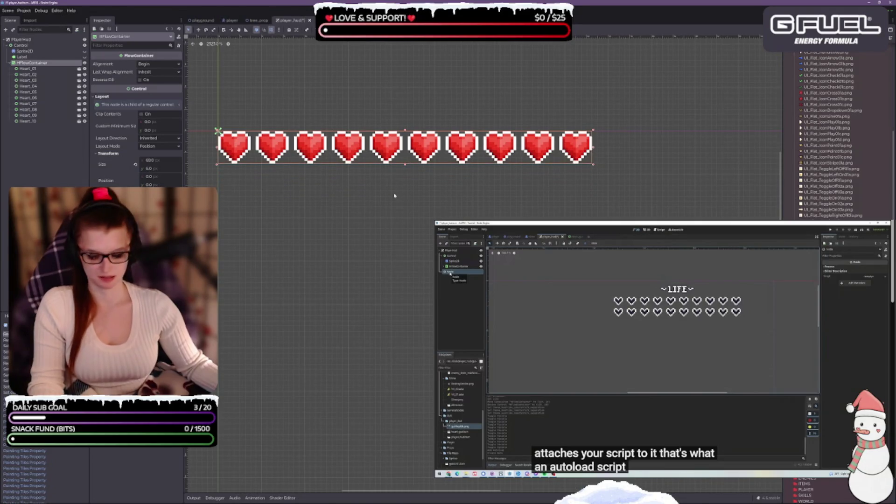
{"action": "scroll", "coordinate": [381, 185], "scroll_direction": "down", "scroll_amount": 5}
{"action": "scroll", "coordinate": [459, 203], "scroll_direction": "down", "scroll_amount": 2}
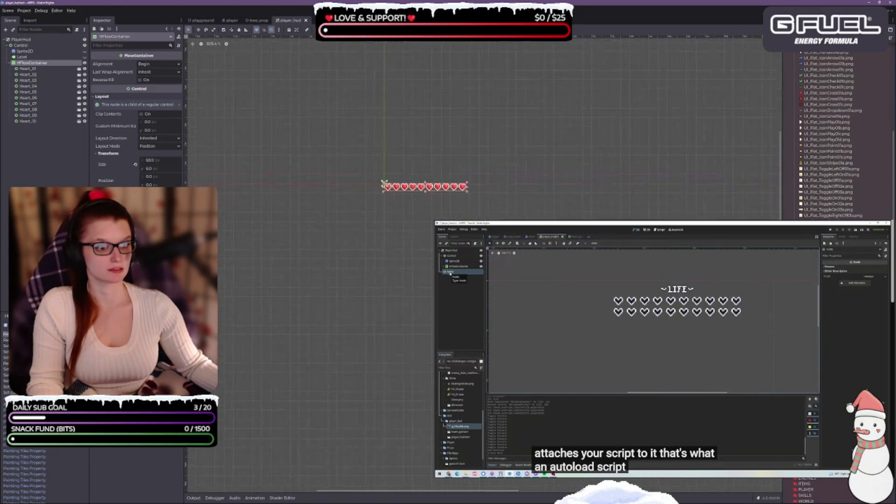
{"action": "scroll", "coordinate": [444, 174], "scroll_direction": "right", "scroll_amount": 5}
{"action": "scroll", "coordinate": [373, 165], "scroll_direction": "down", "scroll_amount": 3}
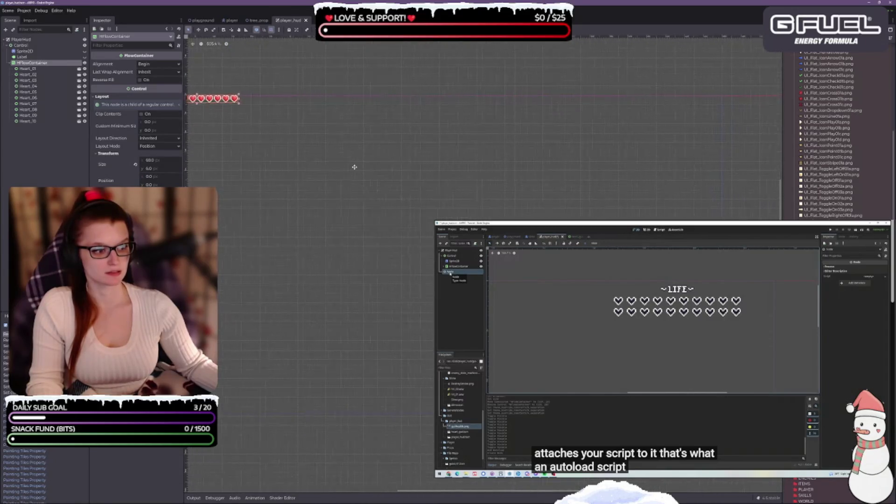
{"action": "scroll", "coordinate": [400, 169], "scroll_direction": "up", "scroll_amount": 3}
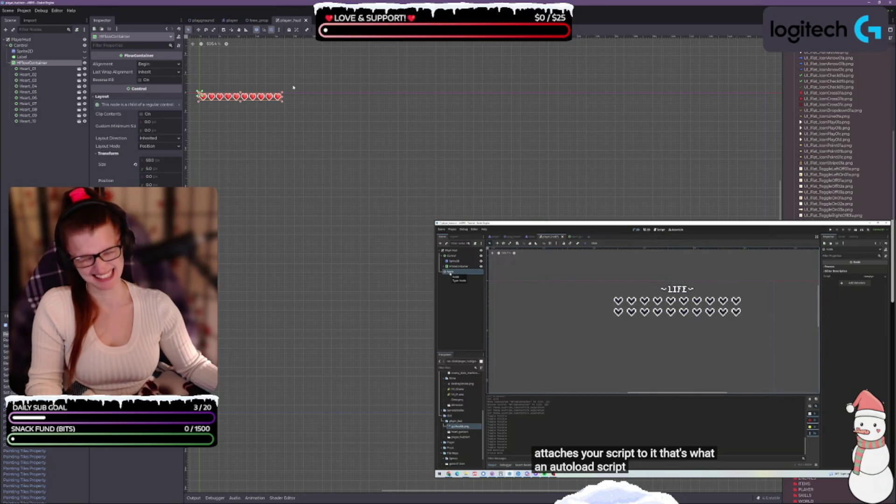
Undo the container resizes and earlier edits until ten hearts line up in one row, then open the Heart scene
{"action": "key", "text": "ctrl+z"}
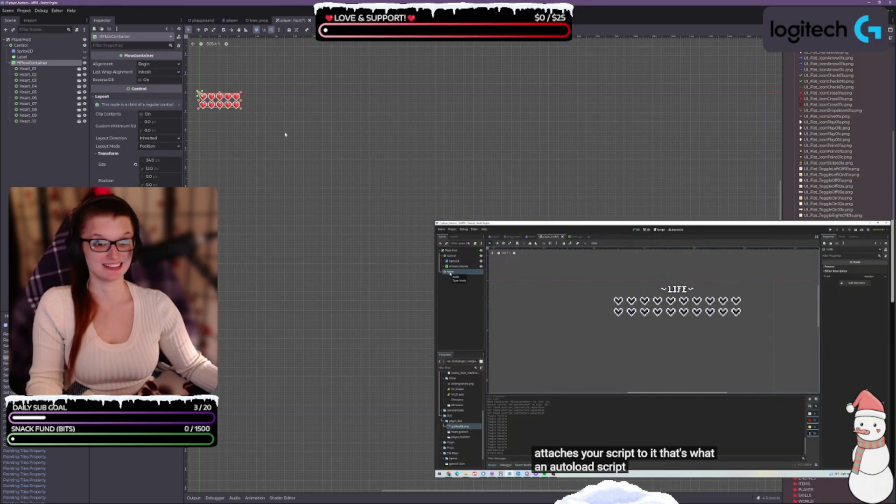
{"action": "key", "text": "ctrl+z"}
{"action": "key", "text": "ctrl+z"}
{"action": "key", "text": "ctrl+z"}
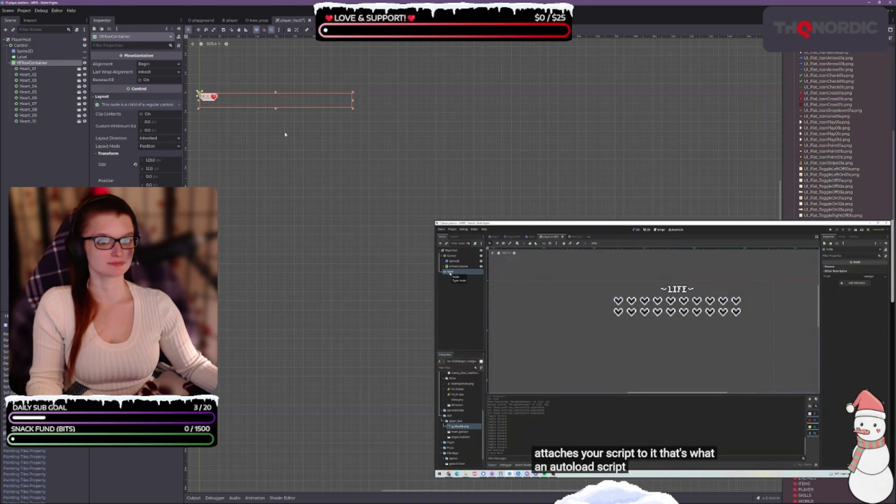
{"action": "key", "text": "ctrl+shift+z"}
{"action": "key", "text": "ctrl+shift+z"}
{"action": "key", "text": "ctrl+shift+z"}
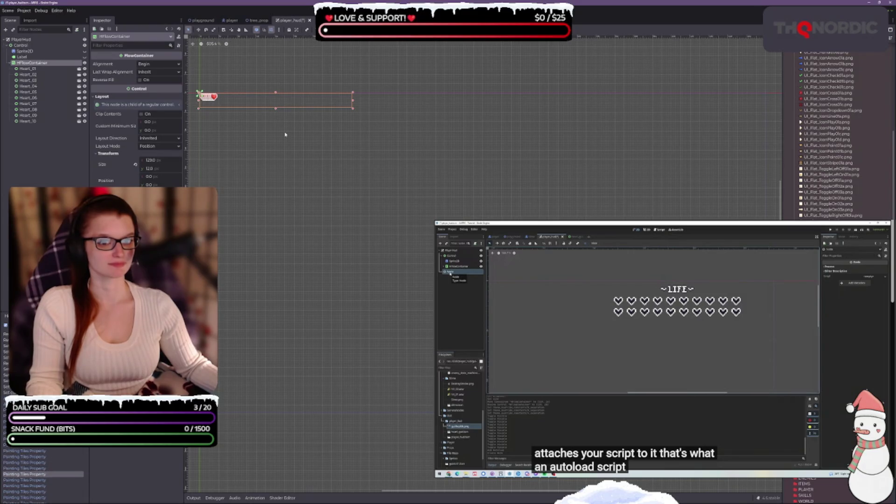
{"action": "key", "text": "ctrl+shift+z"}
{"action": "key", "text": "ctrl+shift+z"}
{"action": "key", "text": "ctrl+shift+z"}
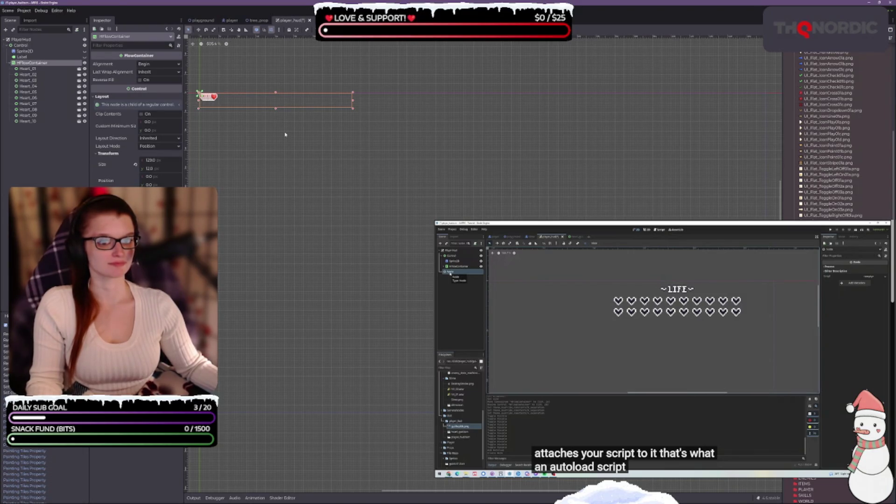
{"action": "key", "text": "ctrl+shift+z"}
{"action": "key", "text": "ctrl+shift+z"}
{"action": "key", "text": "ctrl+shift+z"}
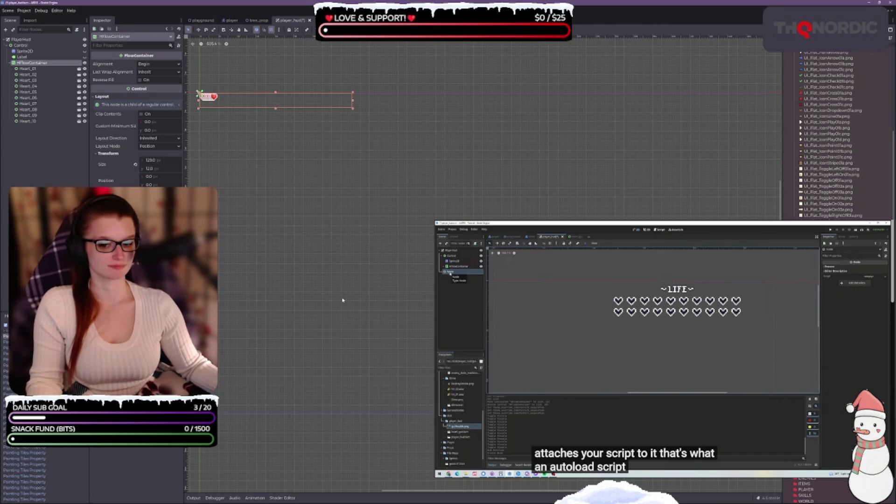
{"action": "key", "text": "ctrl+shift+z"}
{"action": "key", "text": "ctrl+shift+z"}
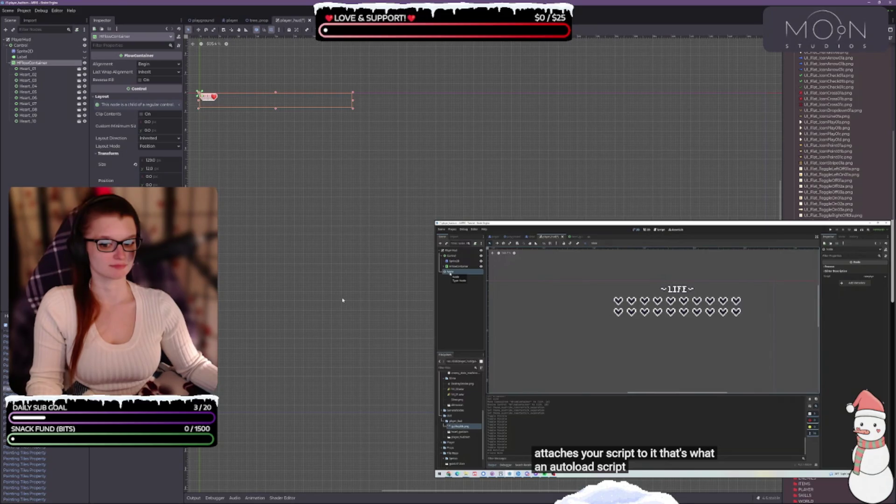
{"action": "key", "text": "ctrl+shift+z"}
{"action": "key", "text": "ctrl+shift+z"}
{"action": "key", "text": "ctrl+shift+z"}
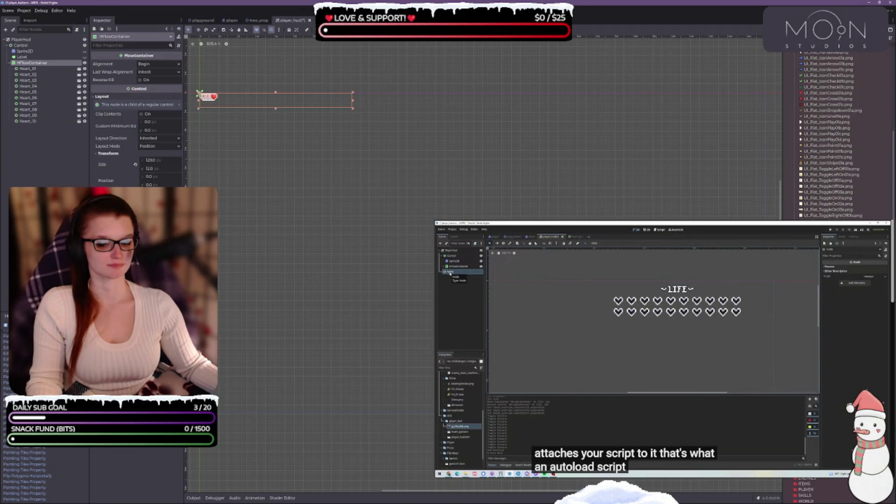
{"action": "key", "text": "ctrl+shift+z"}
{"action": "key", "text": "ctrl+shift+z"}
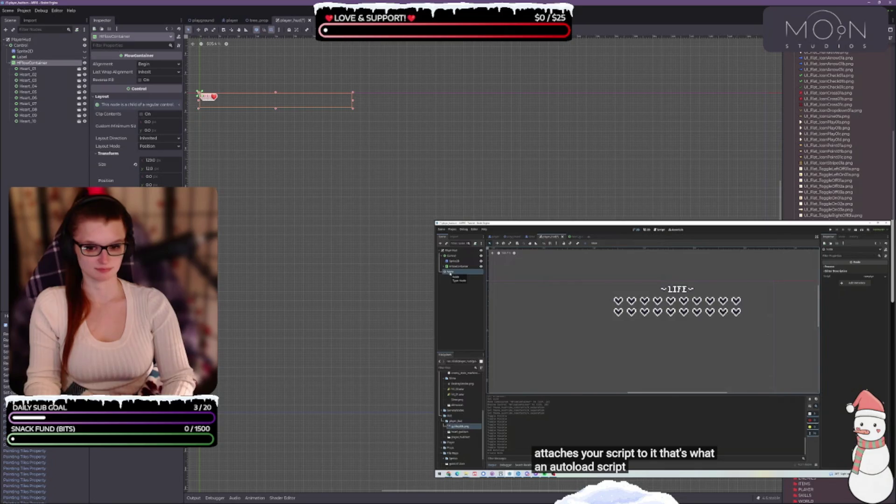
{"action": "key", "text": "ctrl+shift+z"}
{"action": "key", "text": "ctrl+shift+z"}
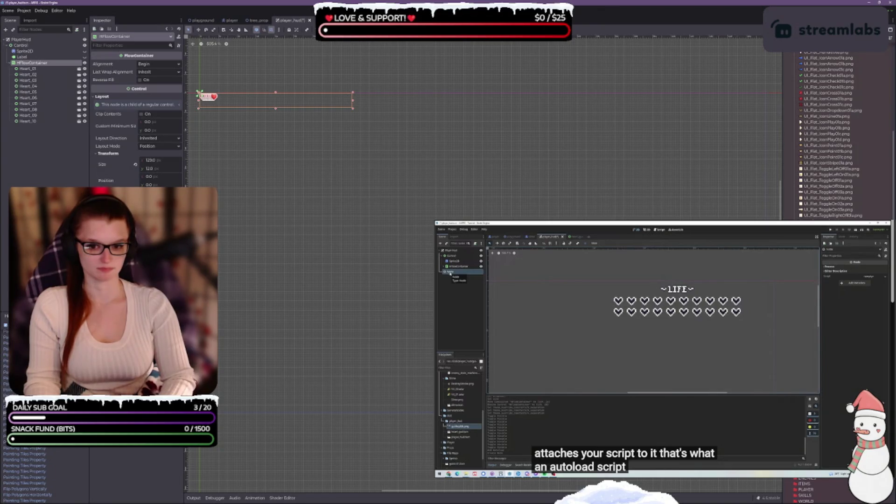
{"action": "key", "text": "ctrl+shift+z"}
{"action": "key", "text": "ctrl+shift+z"}
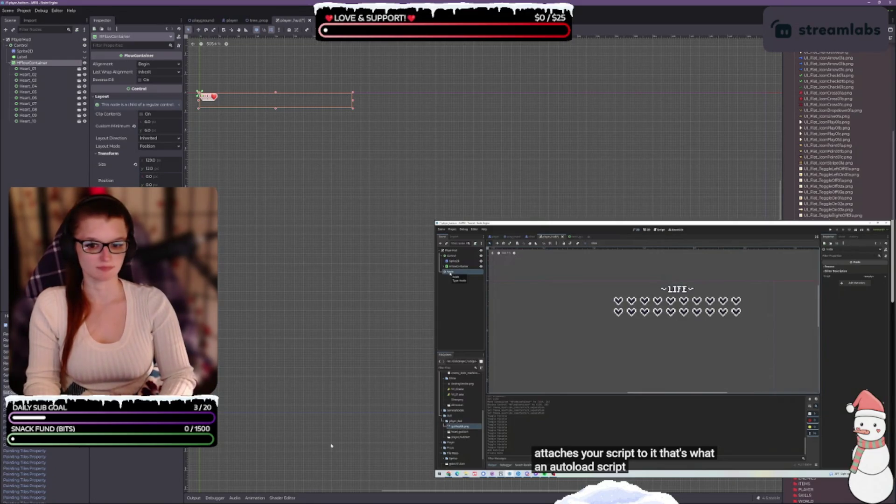
{"action": "key", "text": "ctrl+z"}
{"action": "key", "text": "ctrl+z"}
{"action": "key", "text": "ctrl+z"}
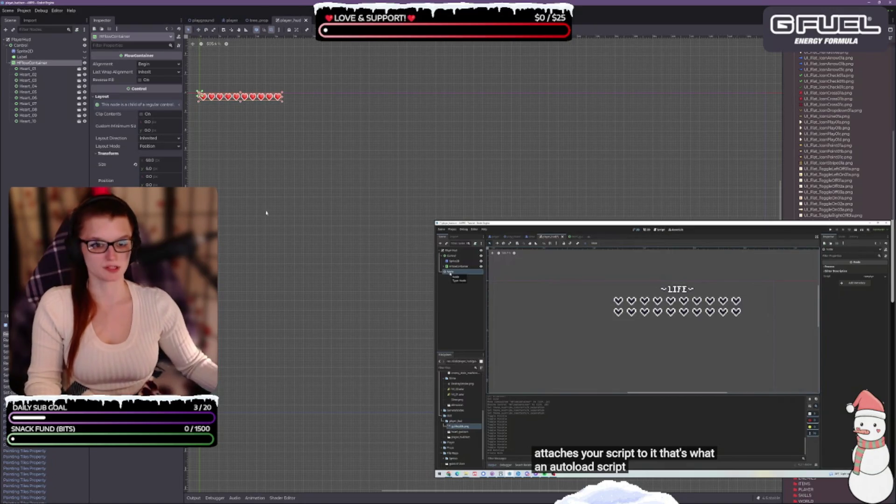
{"action": "scroll", "coordinate": [263, 116], "scroll_direction": "up", "scroll_amount": 5}
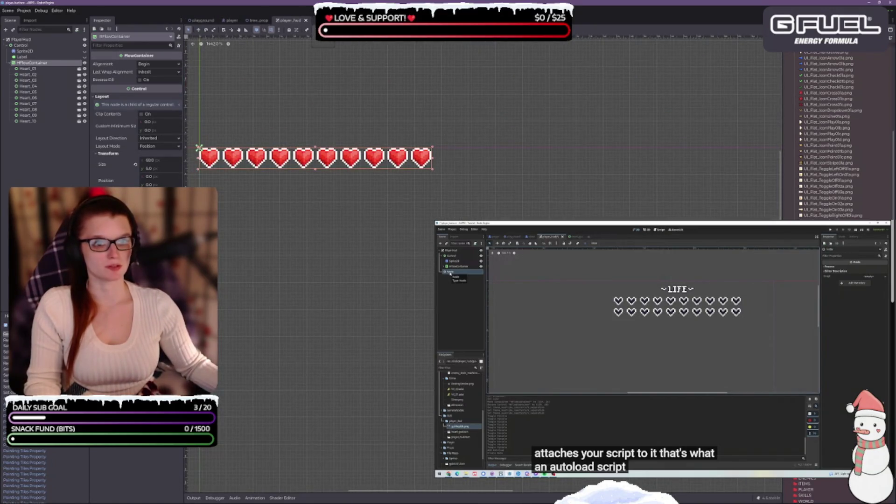
{"action": "left_click", "coordinate": [79, 69]}
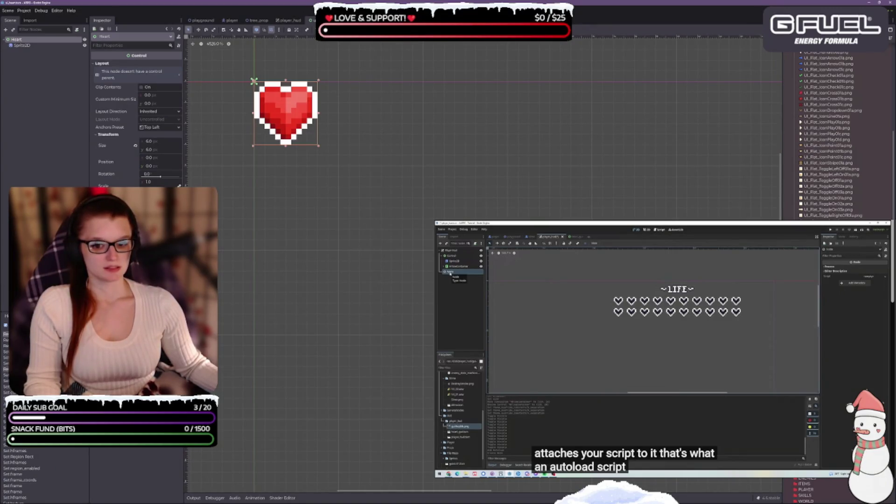
Set the Heart control's size to 12 px
{"action": "type", "text": "12"}
{"action": "key", "text": "Tab"}
{"action": "type", "text": "12"}
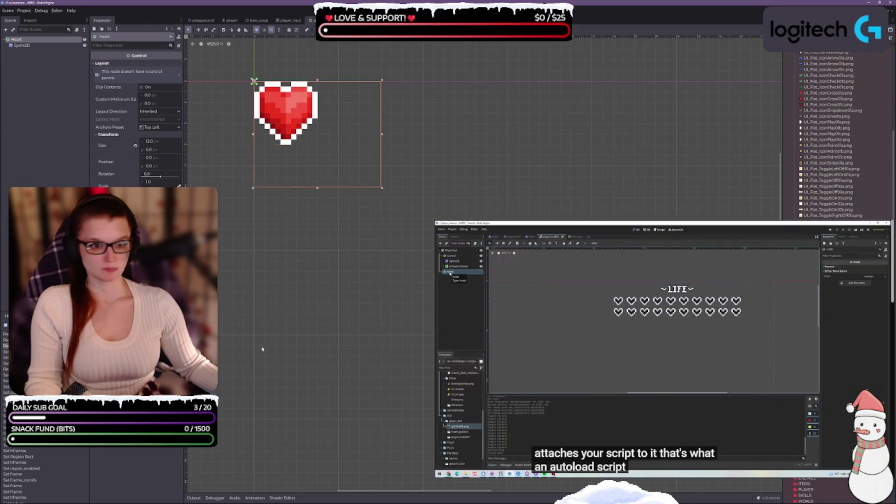
{"action": "key", "text": "Return"}
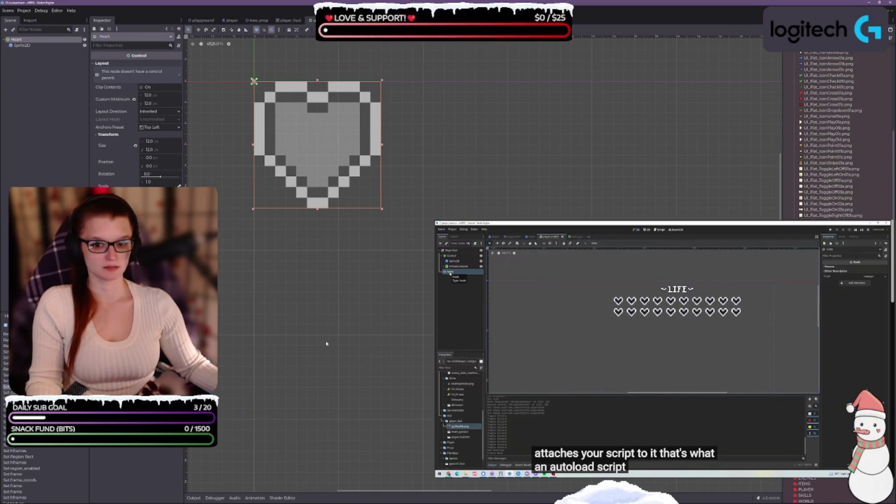
Try a 10×9 heart size, revert to 12×12, check the sprite, and return to player_hud
{"action": "type", "text": "10"}
{"action": "key", "text": "Tab"}
{"action": "type", "text": "9"}
{"action": "key", "text": "Return"}
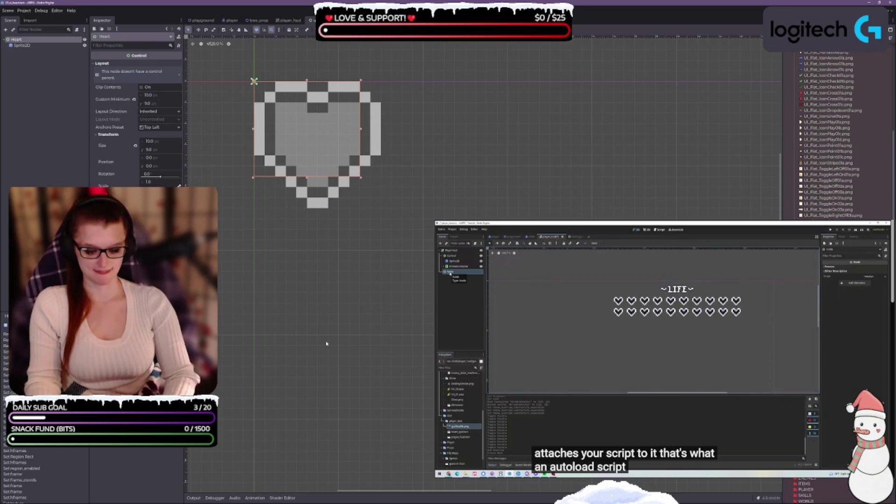
{"action": "key", "text": "ctrl+z"}
{"action": "key", "text": "ctrl+z"}
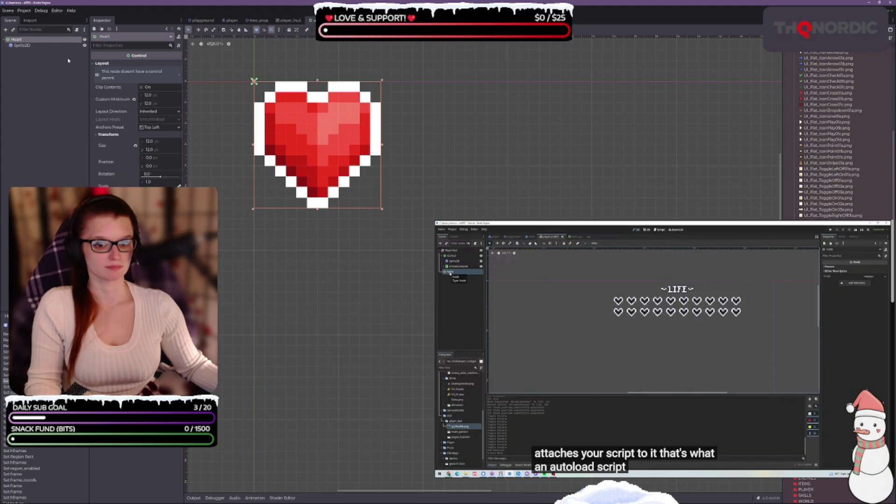
{"action": "left_click", "coordinate": [35, 46]}
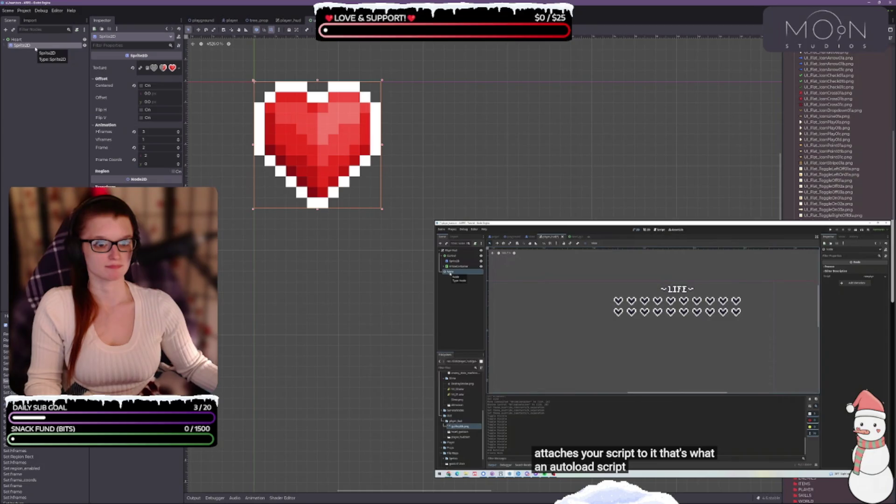
{"action": "left_click", "coordinate": [291, 20]}
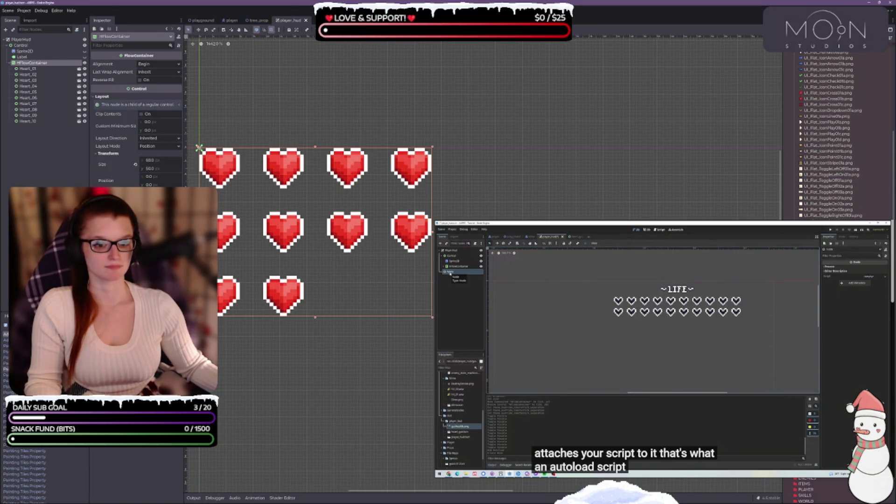
Keep the flow container's alignment set to Begin
{"action": "scroll", "coordinate": [470, 222], "scroll_direction": "down", "scroll_amount": 1}
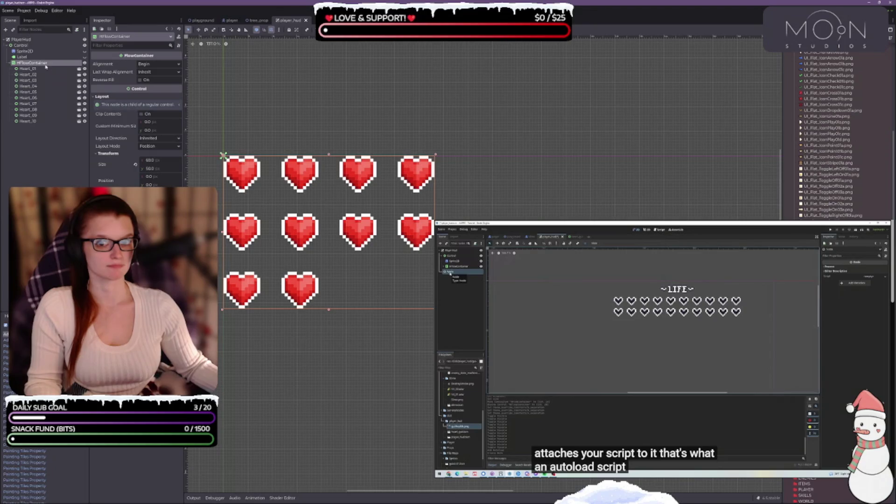
{"action": "left_click", "coordinate": [148, 64]}
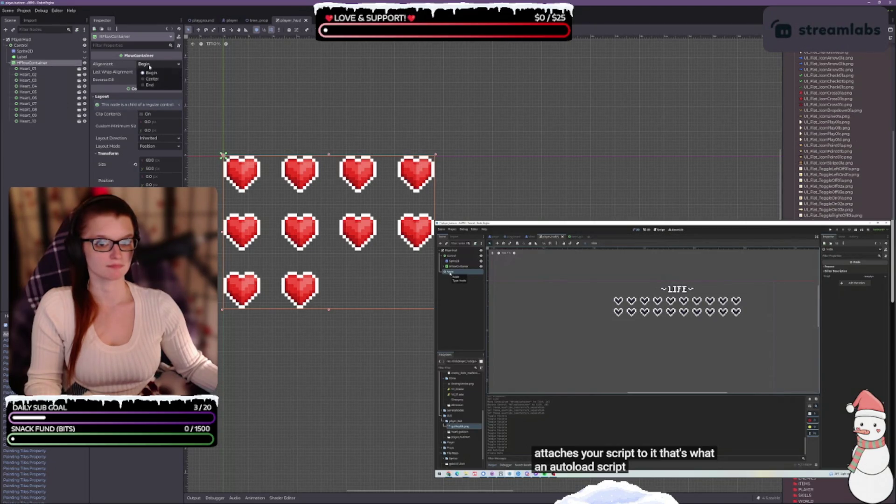
{"action": "left_click", "coordinate": [150, 67]}
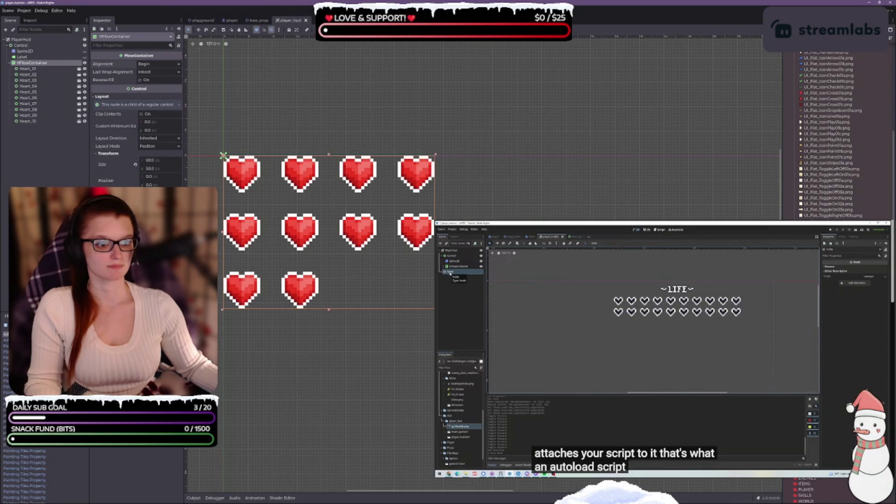
Trim the flow container to one tight row of ten hearts, save player_hud, and bring up the reference video
{"action": "left_click_drag", "start_coordinate": [150, 160], "coordinate": [196, 160]}
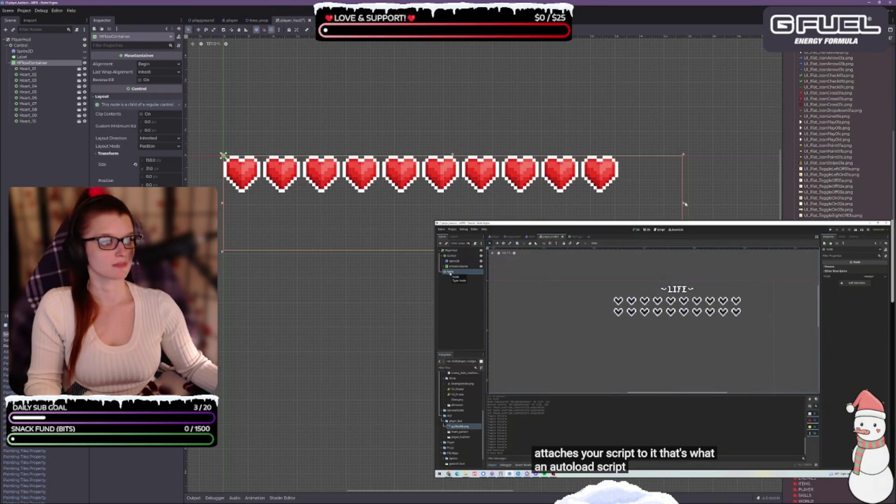
{"action": "left_click_drag", "start_coordinate": [685, 203], "coordinate": [619, 197]}
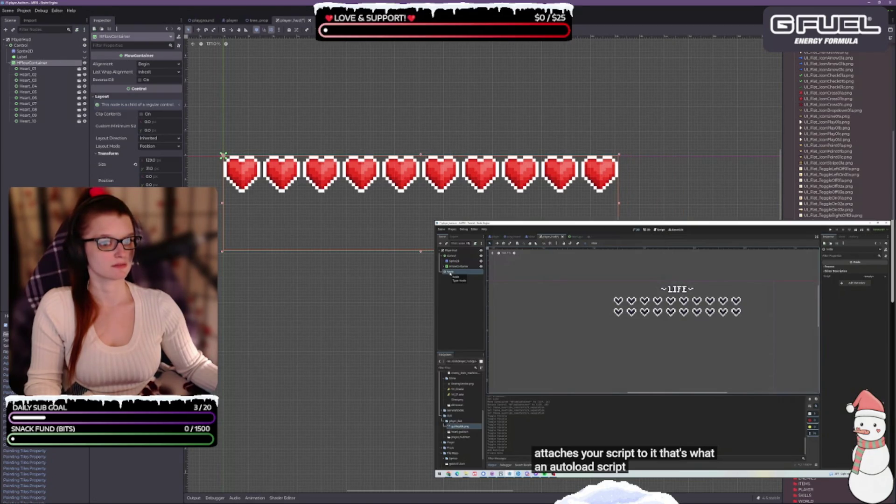
{"action": "left_click_drag", "start_coordinate": [422, 252], "coordinate": [421, 192]}
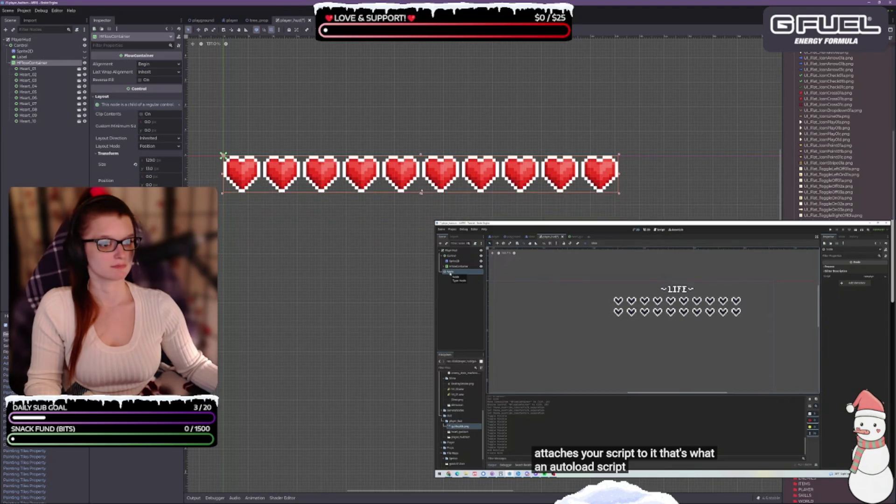
{"action": "key", "text": "ctrl+s"}
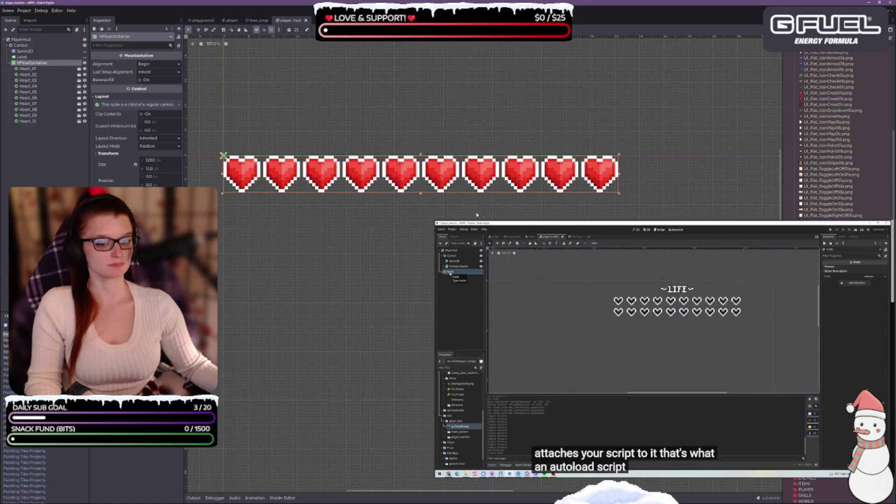
{"action": "left_click", "coordinate": [334, 243]}
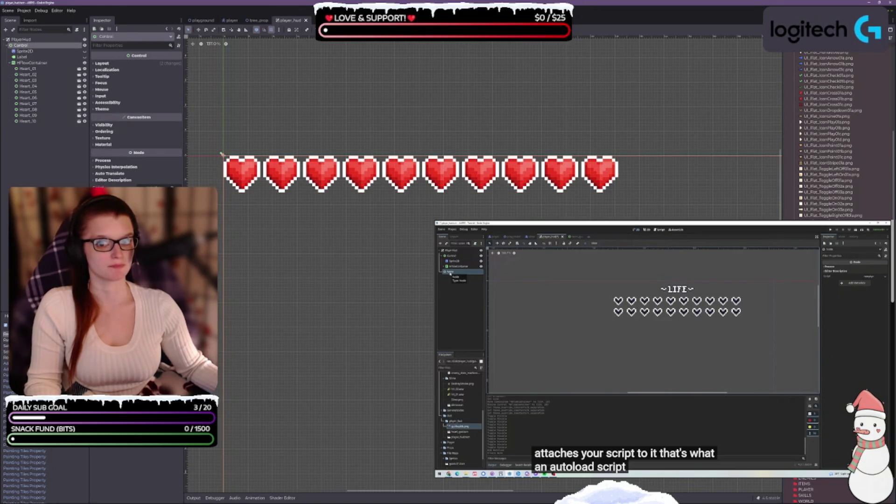
{"action": "left_click", "coordinate": [222, 154]}
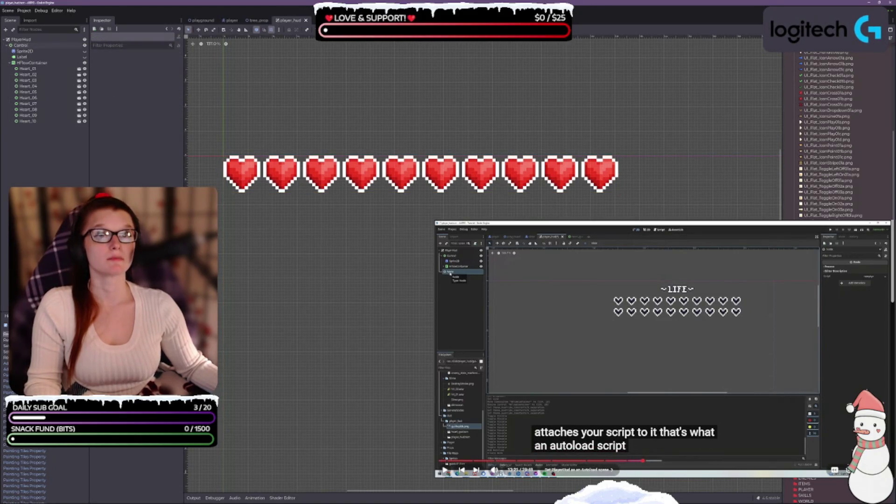
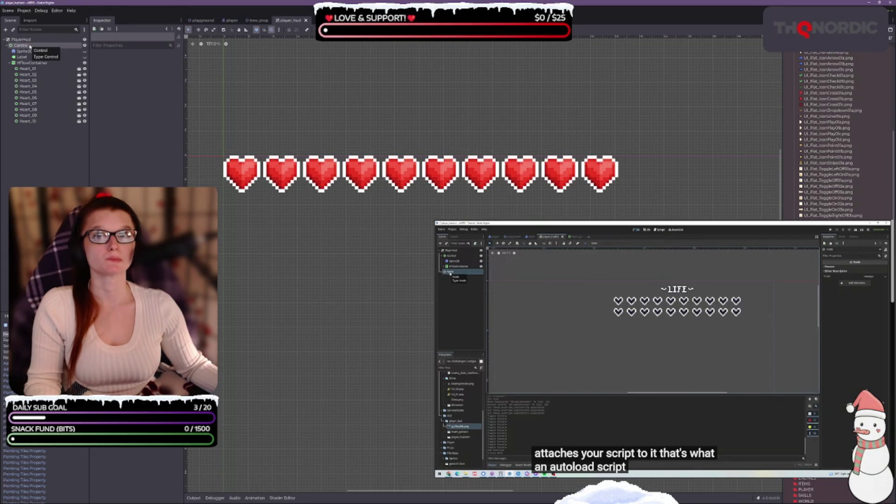
Bring up the PlayerHud node's actions in the Scene dock and begin work on player_hud.gd
{"action": "right_click", "coordinate": [25, 40]}
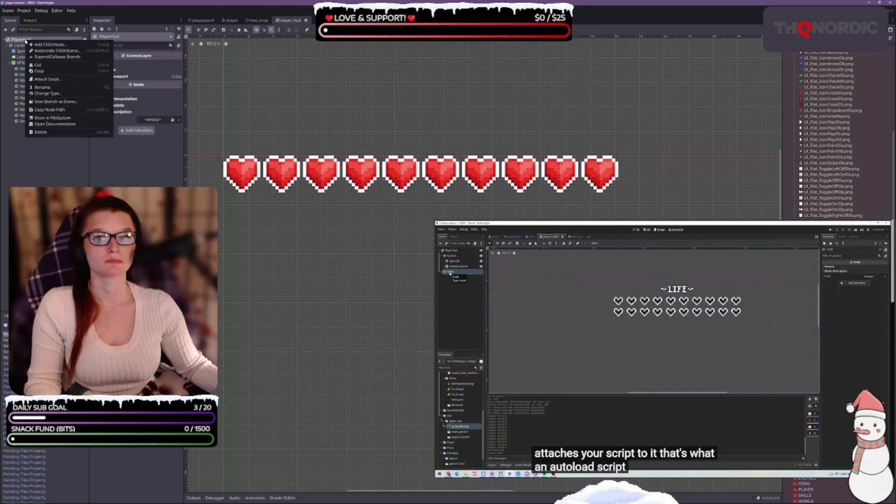
{"action": "left_click", "coordinate": [45, 45]}
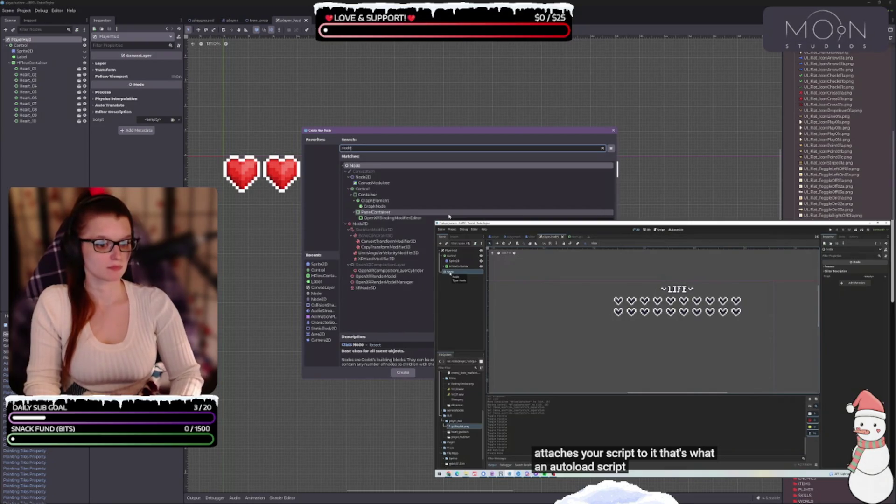
{"action": "type", "text": "earts: Array["}
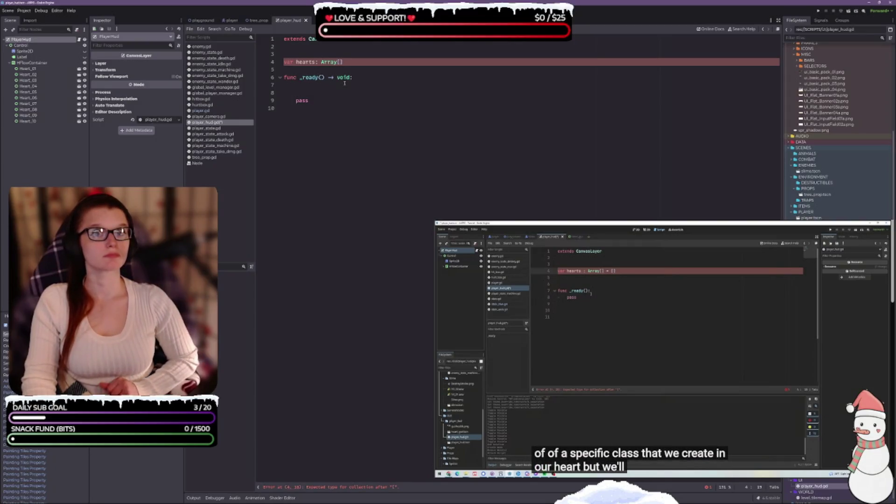
Make line 4 read 'var hearts: Array[Control] = []' using the Control autocomplete
{"action": "key", "text": "Right"}
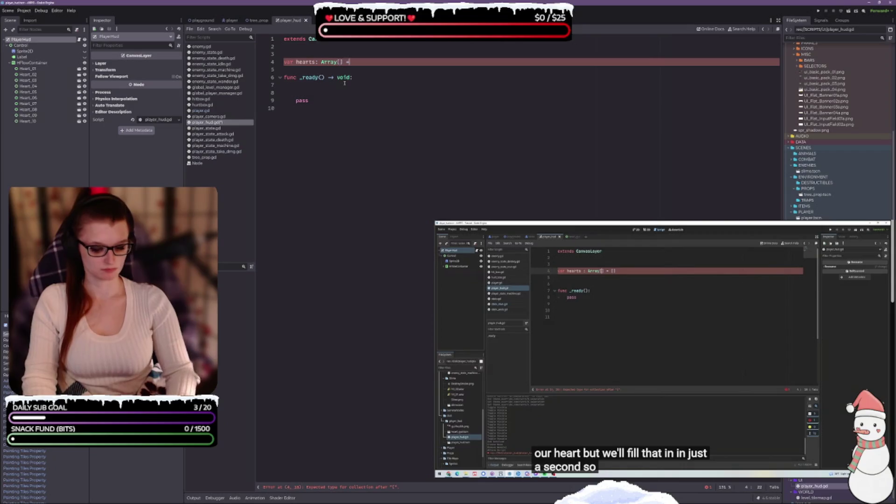
{"action": "type", "text": "= []"}
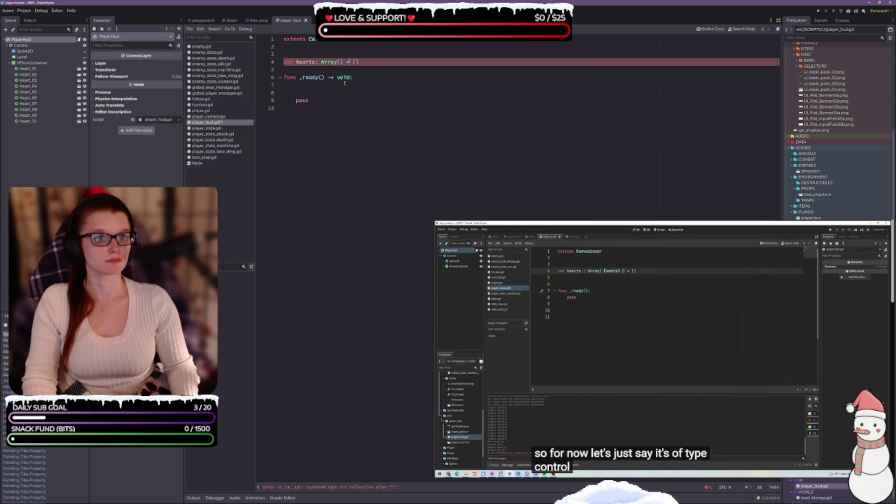
{"action": "type", "text": "contr"}
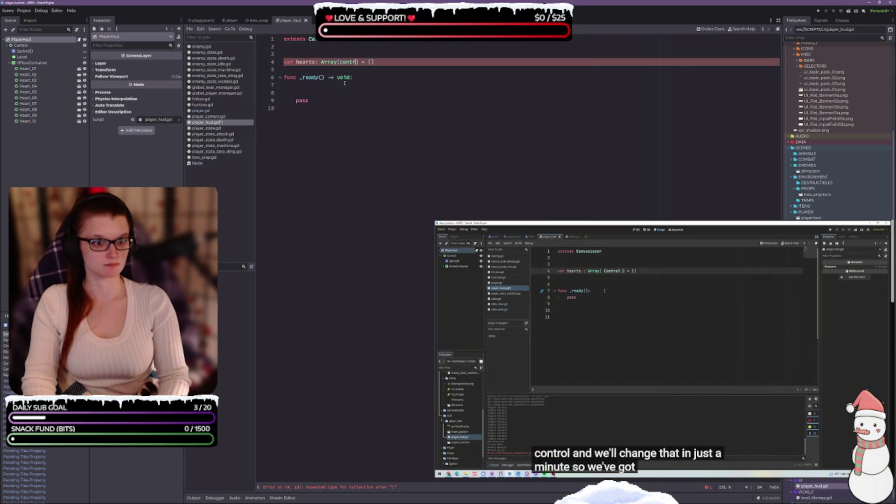
{"action": "key", "text": "Return"}
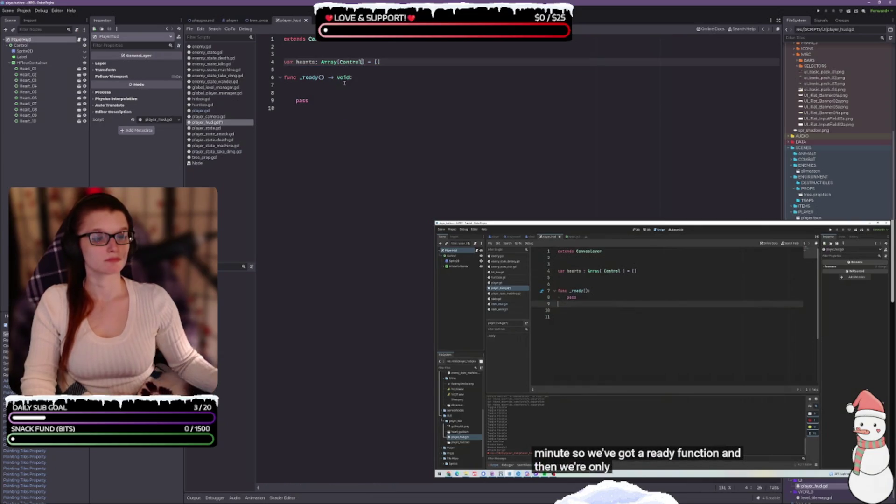
{"action": "left_click", "coordinate": [395, 58]}
{"action": "left_click", "coordinate": [395, 61]}
Remove the extra empty lines inside _ready and start new lines at the script end
{"action": "key", "text": "Return"}
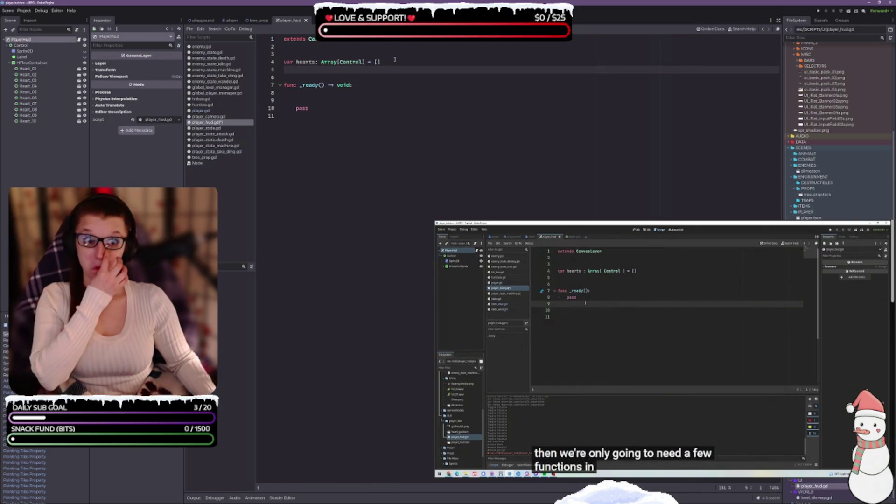
{"action": "left_click", "coordinate": [322, 110]}
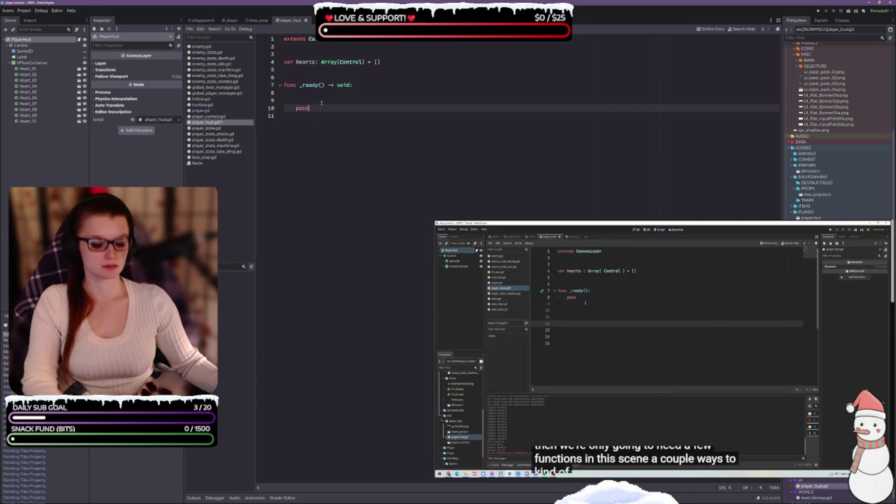
{"action": "key", "text": "BackSpace"}
{"action": "key", "text": "BackSpace"}
{"action": "left_click", "coordinate": [320, 120]}
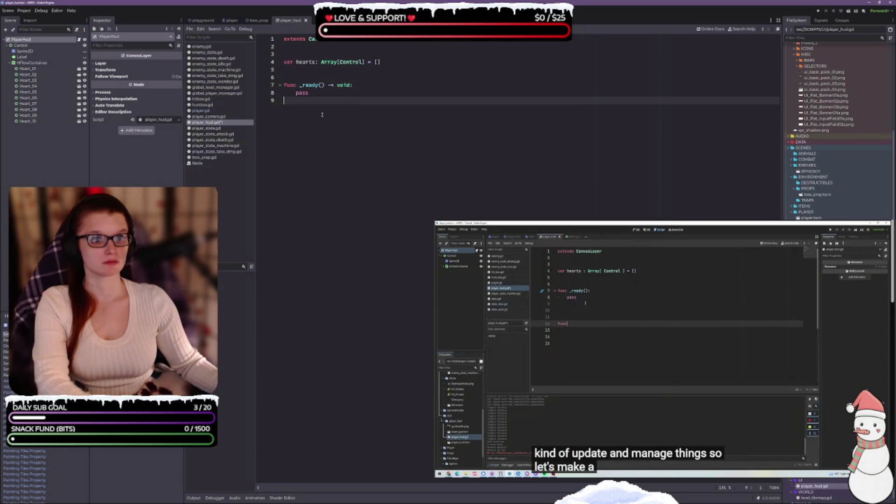
{"action": "key", "text": "Return"}
{"action": "key", "text": "Return"}
Write 'func UpdateHealth(_health: int, _max_health: int) -> void:' with a pass body, removing the stray func line
{"action": "type", "text": "func Update"}
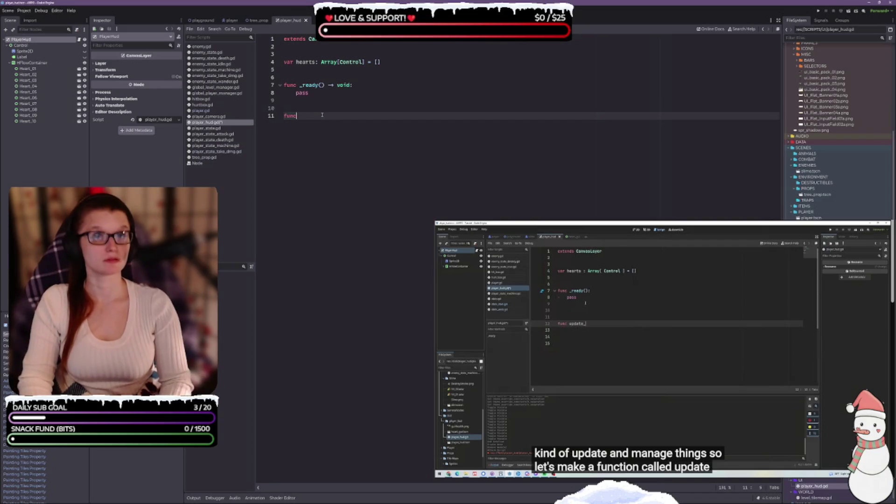
{"action": "type", "text": "H"}
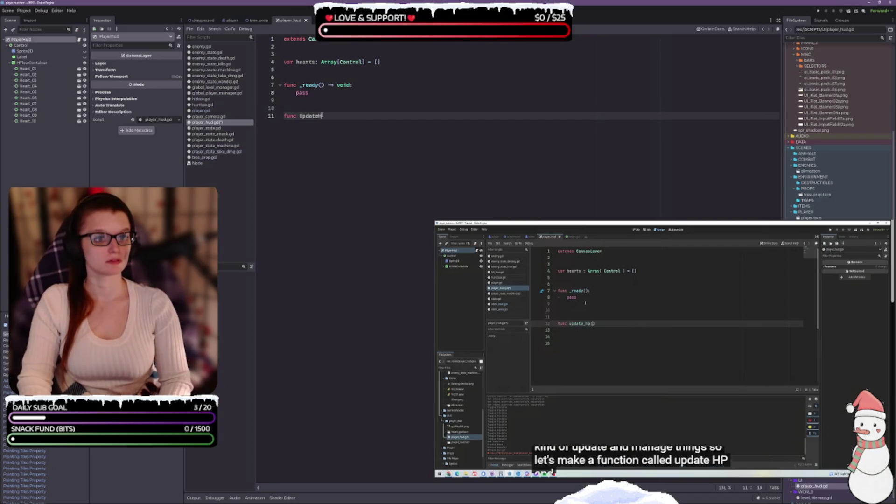
{"action": "type", "text": "ealth(_"}
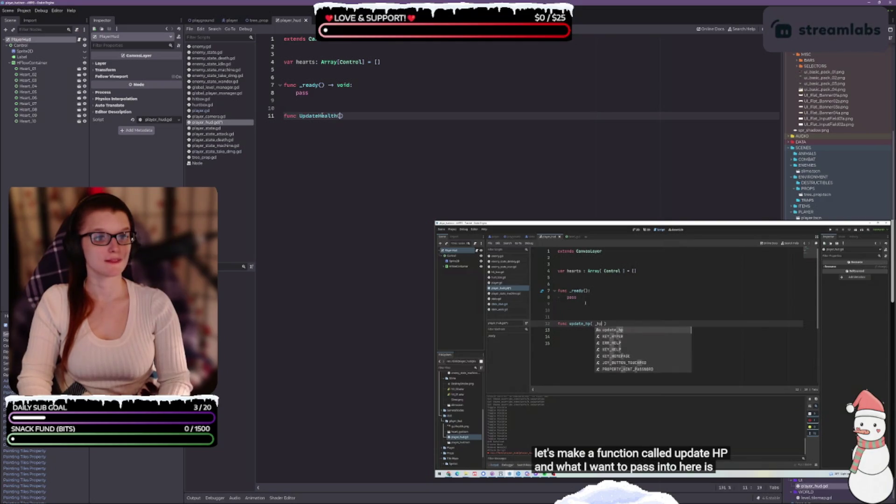
{"action": "type", "text": "health"}
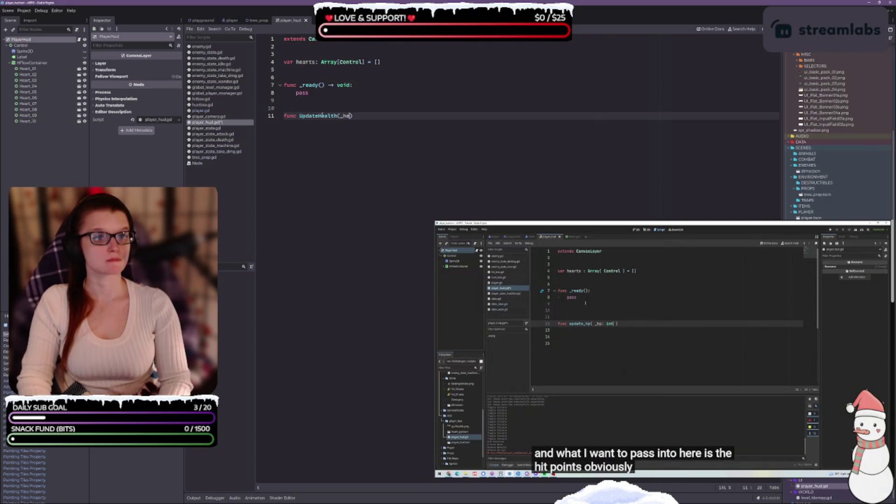
{"action": "type", "text": ": int, "}
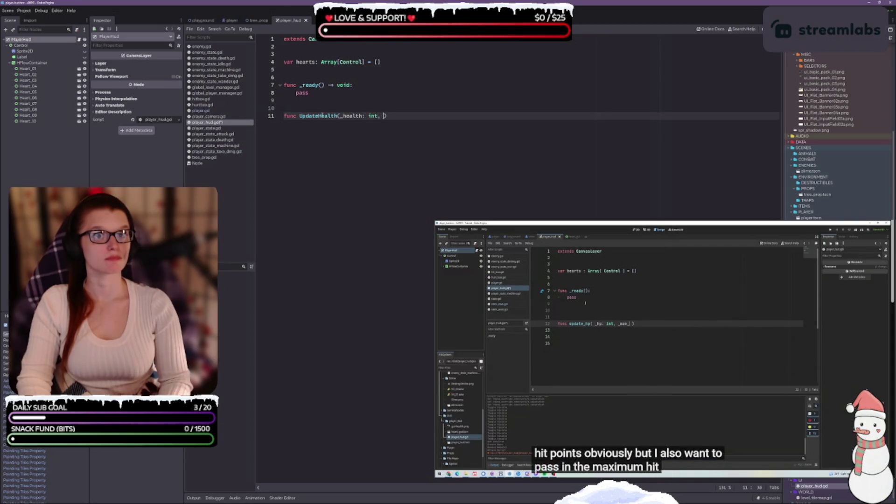
{"action": "type", "text": "_max_heal"}
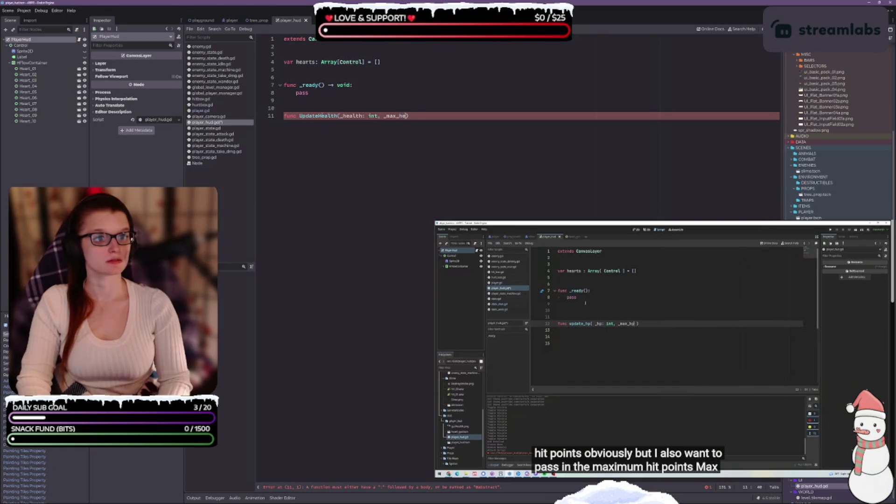
{"action": "type", "text": "th: int"}
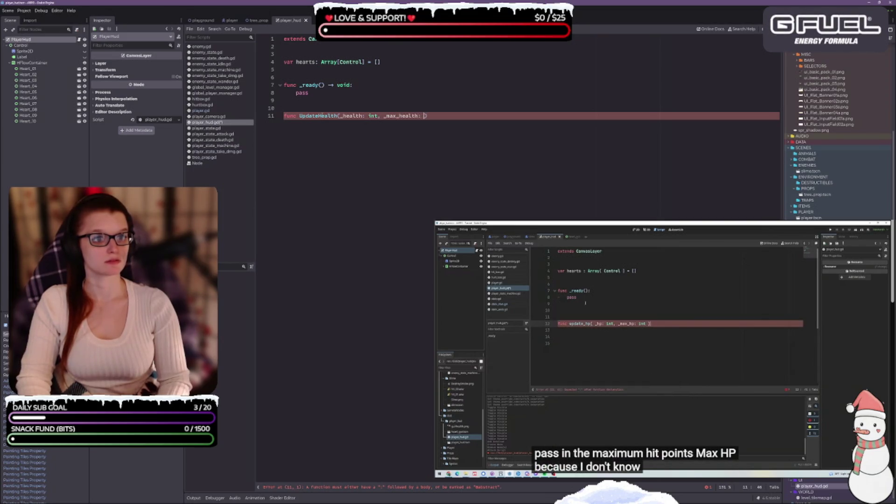
{"action": "type", "text": ") ->"}
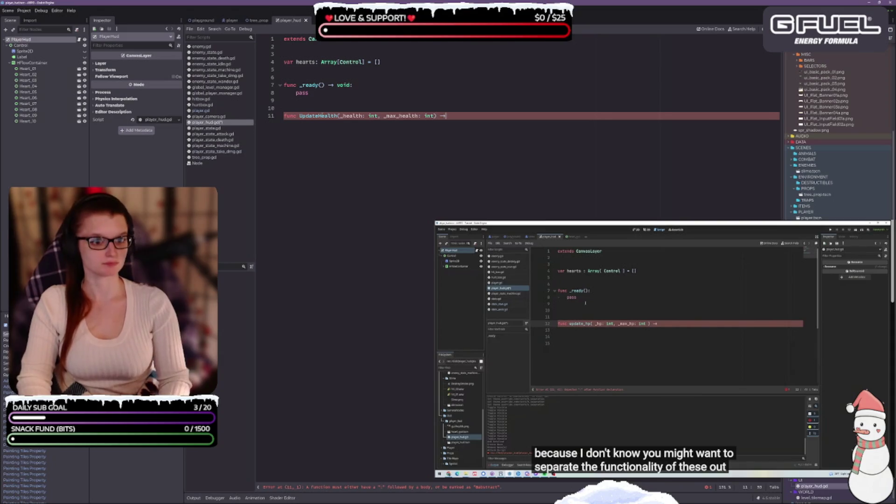
{"action": "type", "text": " void"}
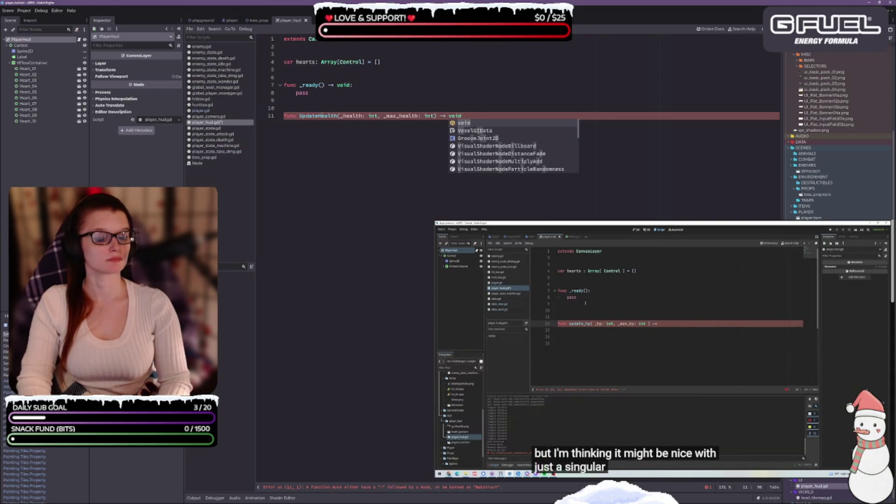
{"action": "key", "text": "Escape"}
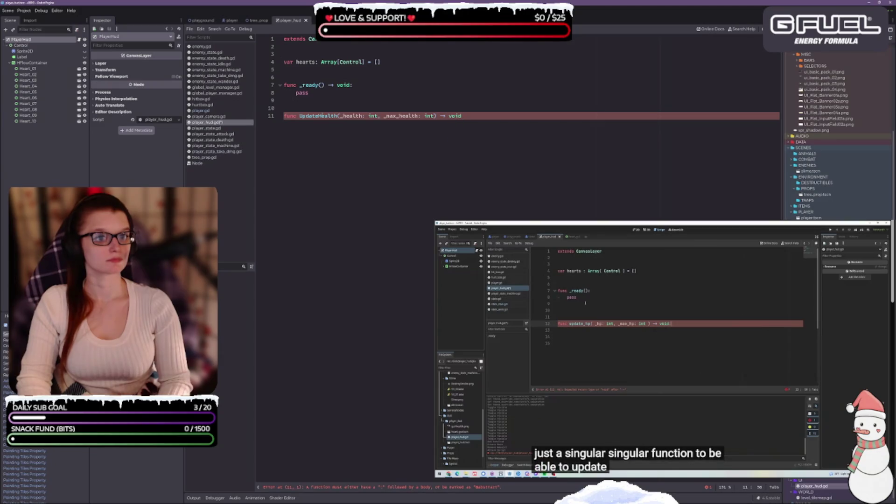
{"action": "type", "text": ":"}
{"action": "key", "text": "Return"}
{"action": "type", "text": "pass"}
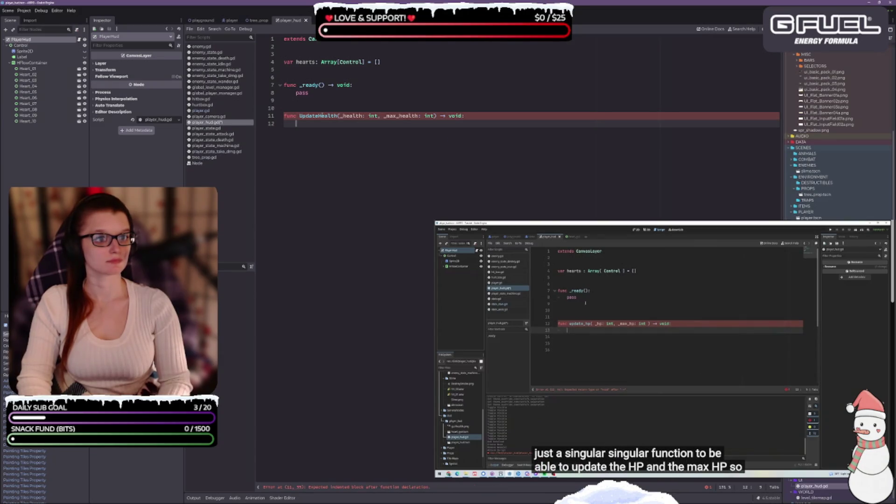
{"action": "key", "text": "Return"}
{"action": "key", "text": "Return"}
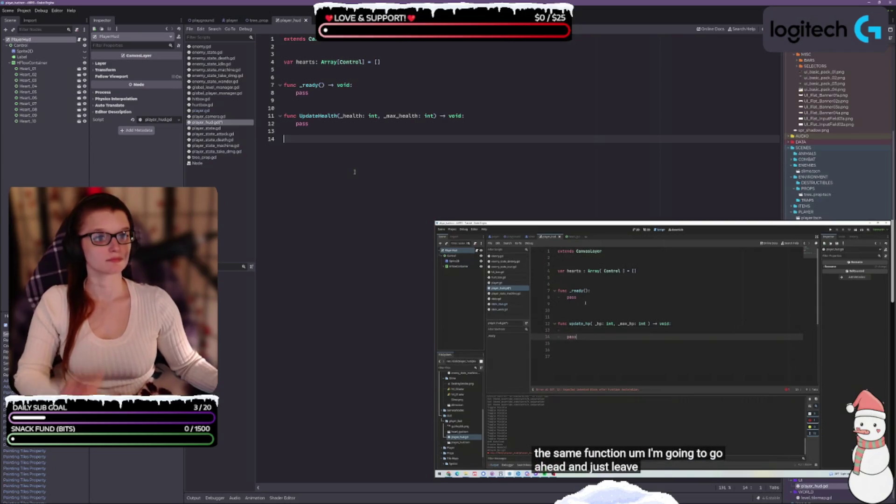
{"action": "key", "text": "Return"}
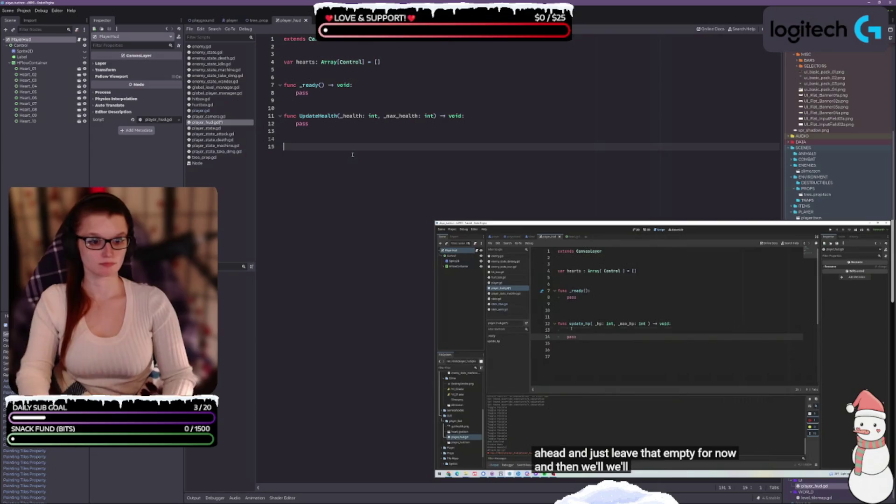
{"action": "type", "text": "func"}
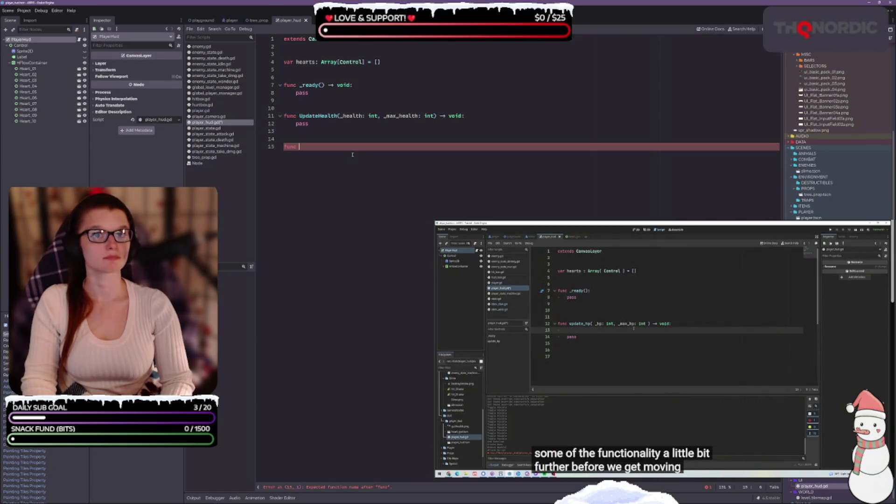
{"action": "key", "text": "BackSpace"}
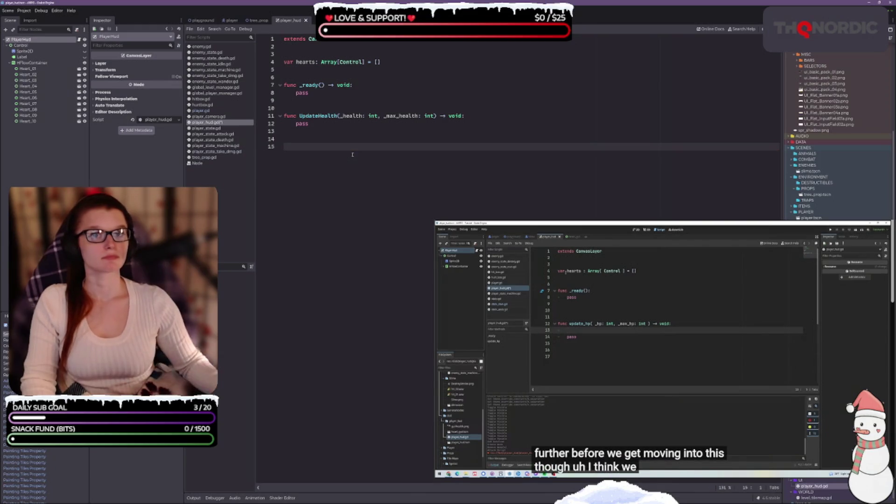
{"action": "key", "text": "BackSpace"}
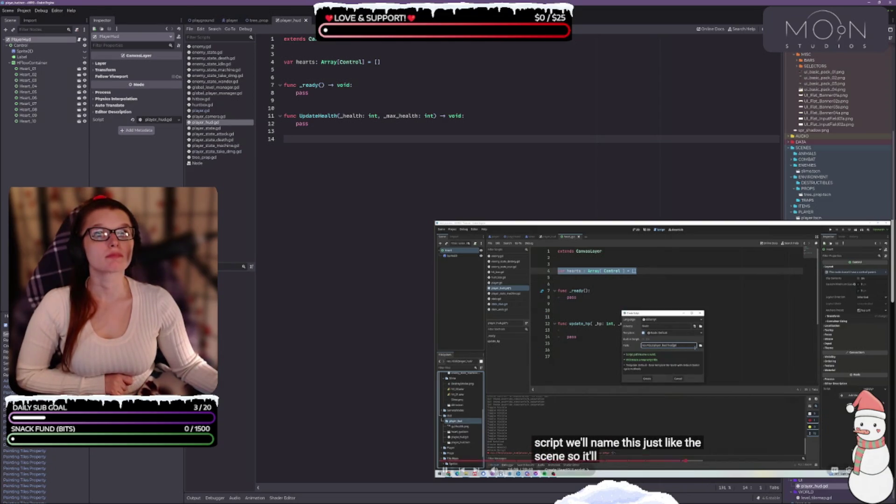
Create ui_heart.gd from the FileSystem dock with the default _ready/_process template
{"action": "left_click", "coordinate": [664, 338]}
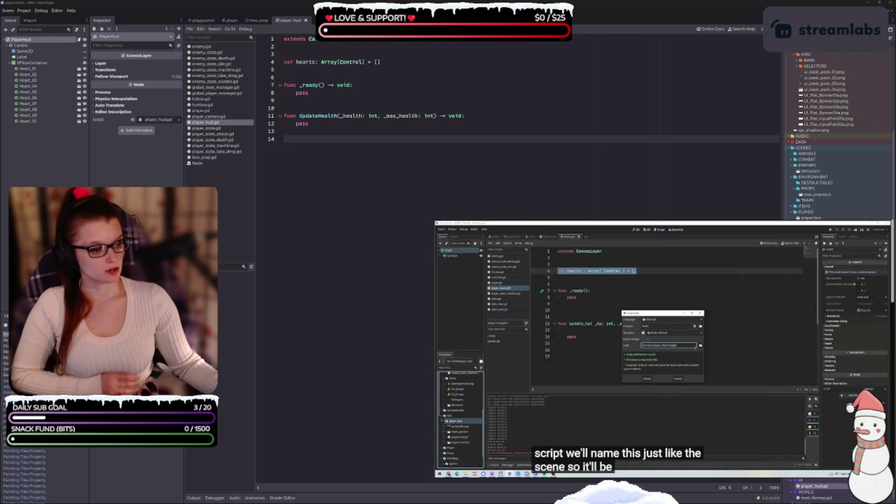
{"action": "scroll", "coordinate": [835, 135], "scroll_direction": "down", "scroll_amount": 1}
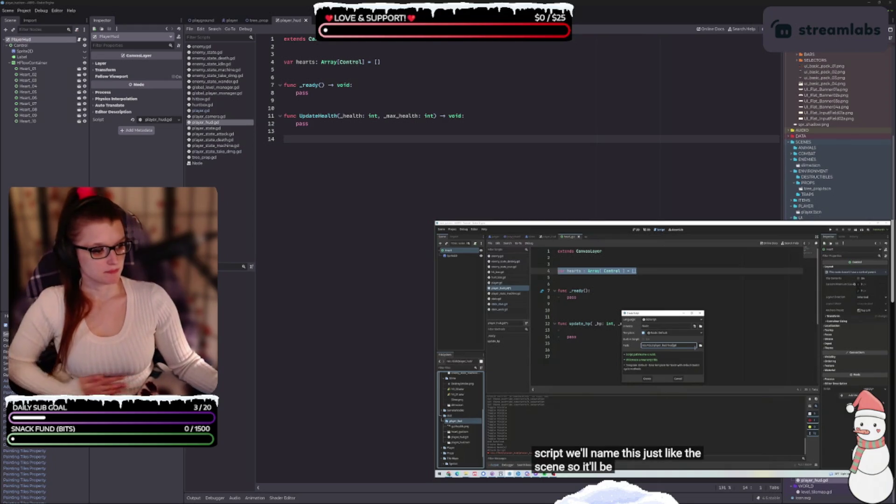
{"action": "right_click", "coordinate": [806, 480]}
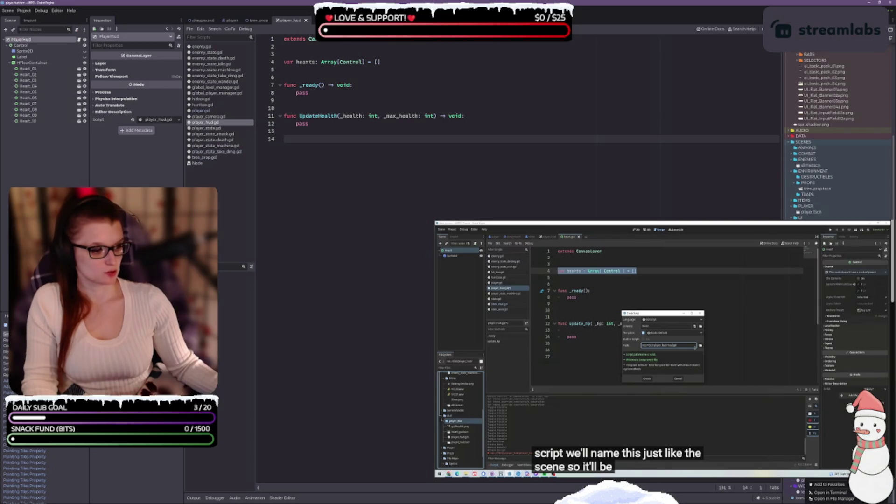
{"action": "left_click", "coordinate": [821, 473]}
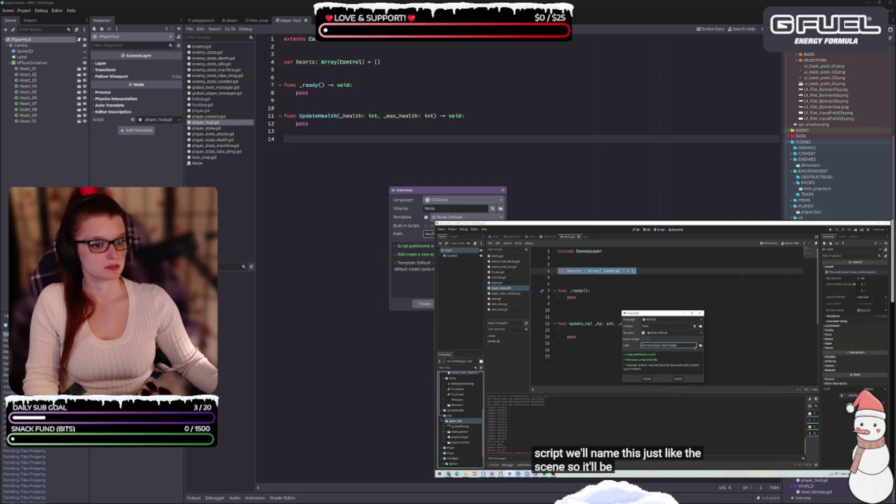
{"action": "key", "text": "Return"}
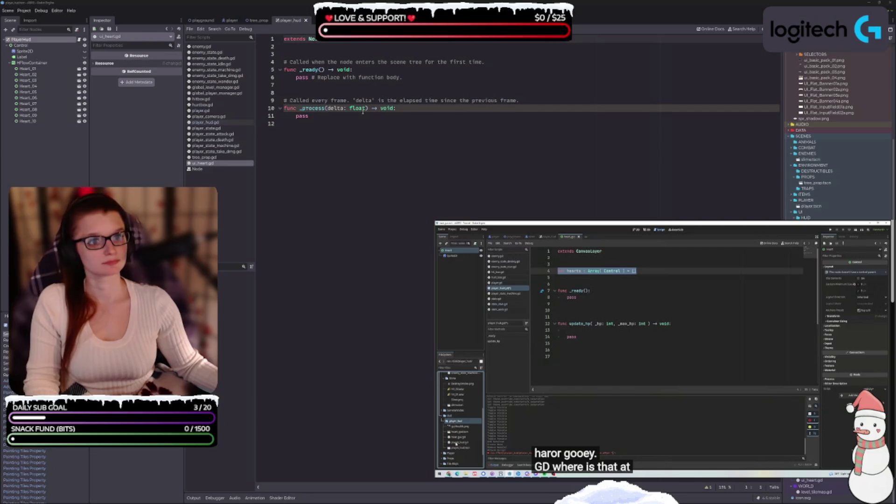
{"action": "mouse_move", "coordinate": [362, 111]}
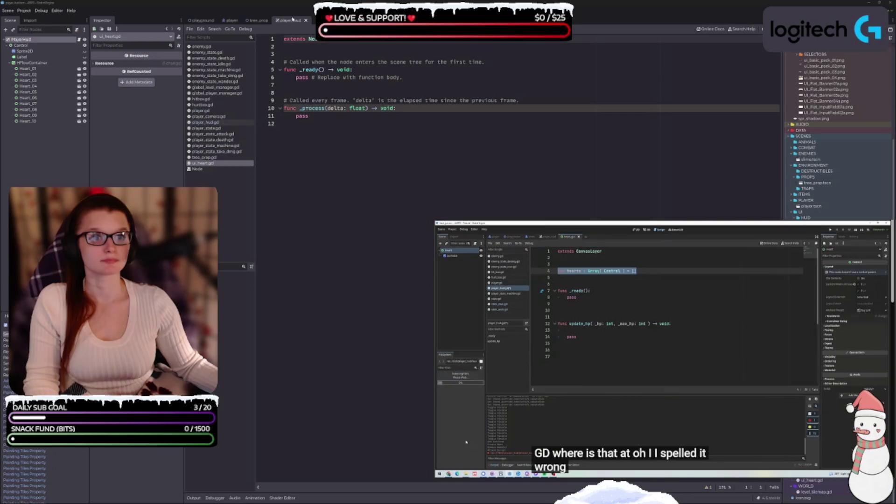
Close the tree_prop scene and select the Heart root node
{"action": "left_click", "coordinate": [261, 20]}
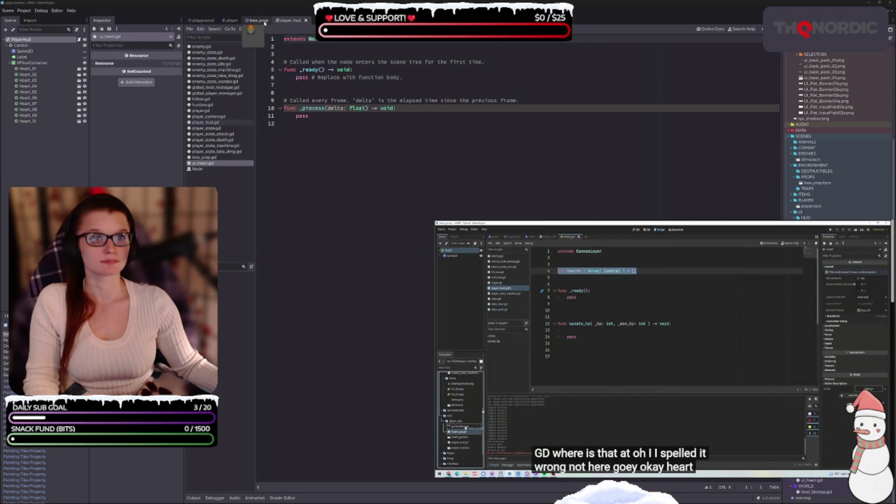
{"action": "left_click", "coordinate": [273, 21]}
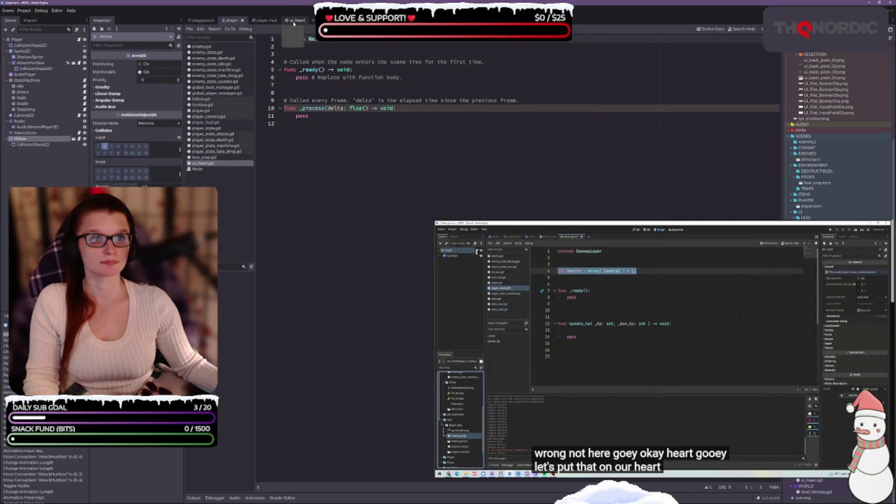
{"action": "left_click", "coordinate": [46, 39]}
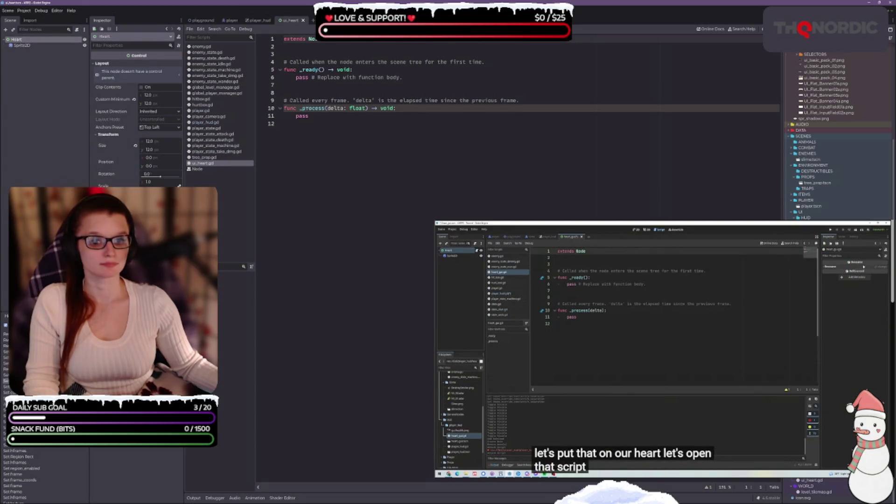
Add a class_name line to ui_heart.gd and change 'extends Node' to 'extends Control'
{"action": "left_click", "coordinate": [326, 123]}
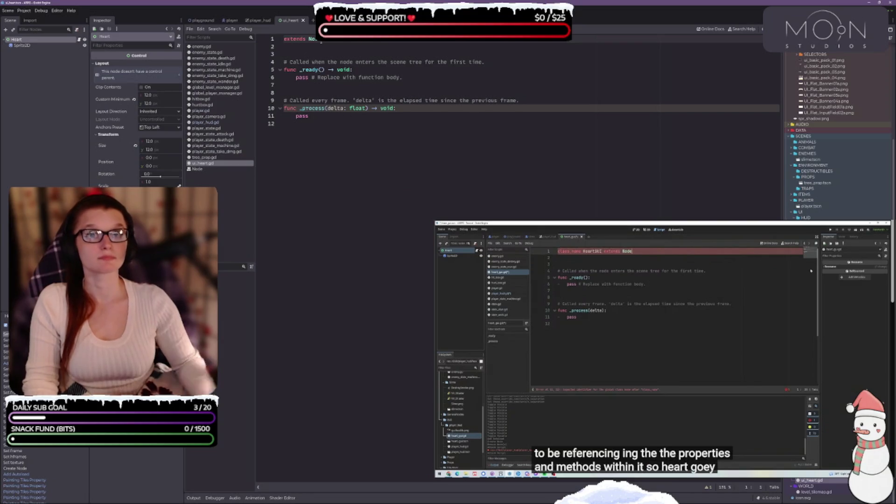
{"action": "type", "text": "class_"}
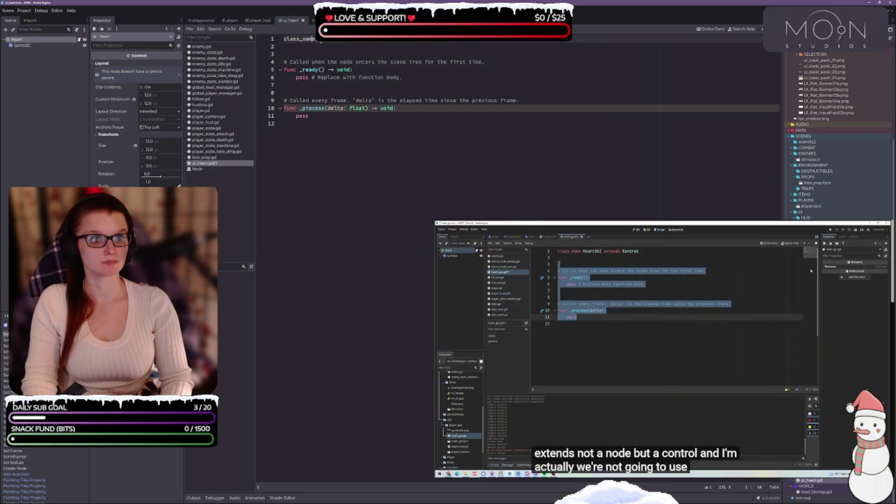
{"action": "type", "text": "name"}
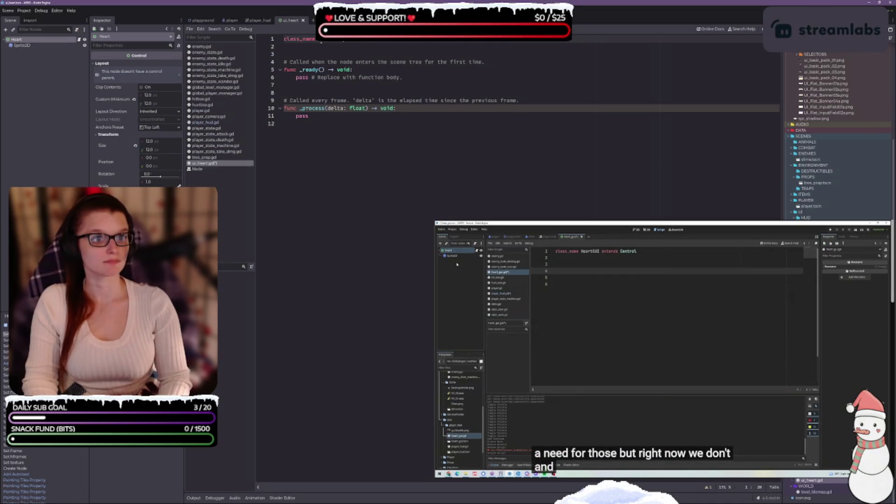
{"action": "key", "text": "Return"}
{"action": "type", "text": "extends Nod"}
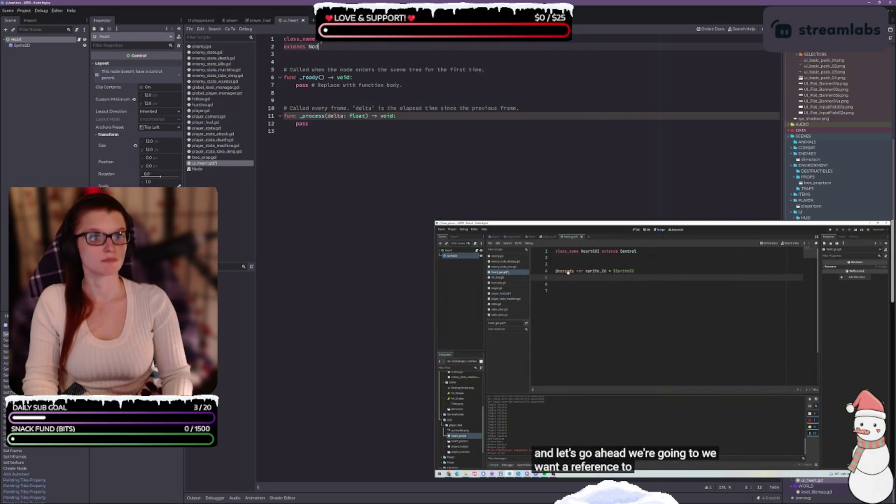
{"action": "key", "text": "BackSpace"}
{"action": "key", "text": "BackSpace"}
{"action": "key", "text": "BackSpace"}
{"action": "type", "text": "Control"}
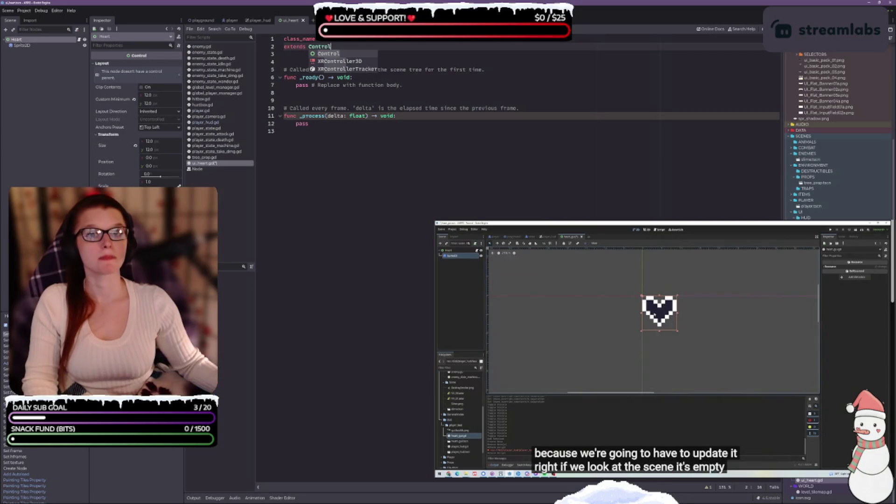
{"action": "mouse_move", "coordinate": [696, 460]}
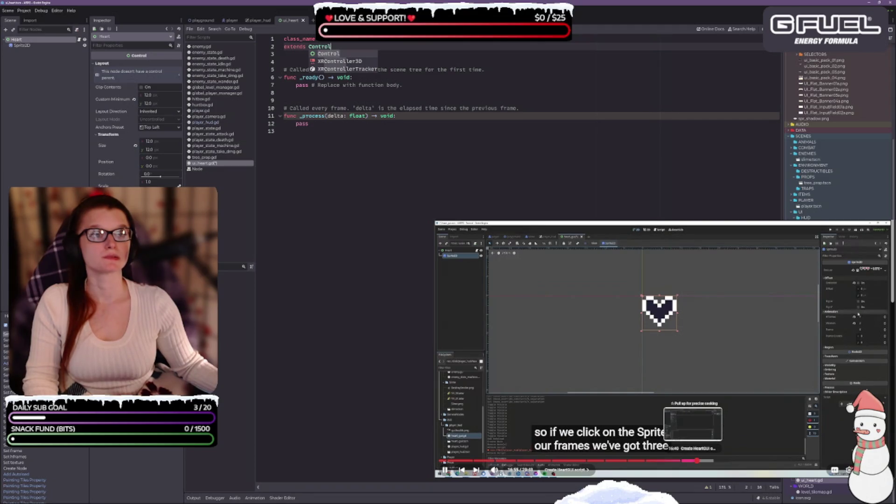
{"action": "left_click", "coordinate": [363, 175]}
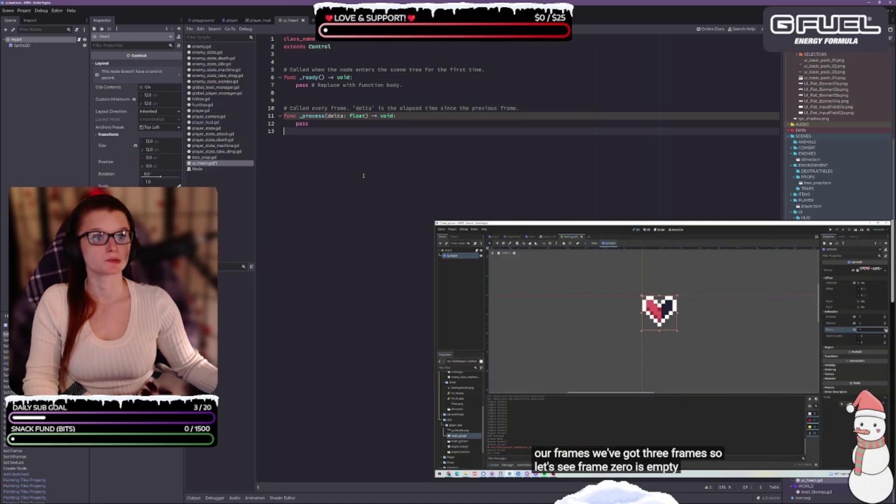
{"action": "left_click", "coordinate": [488, 65]}
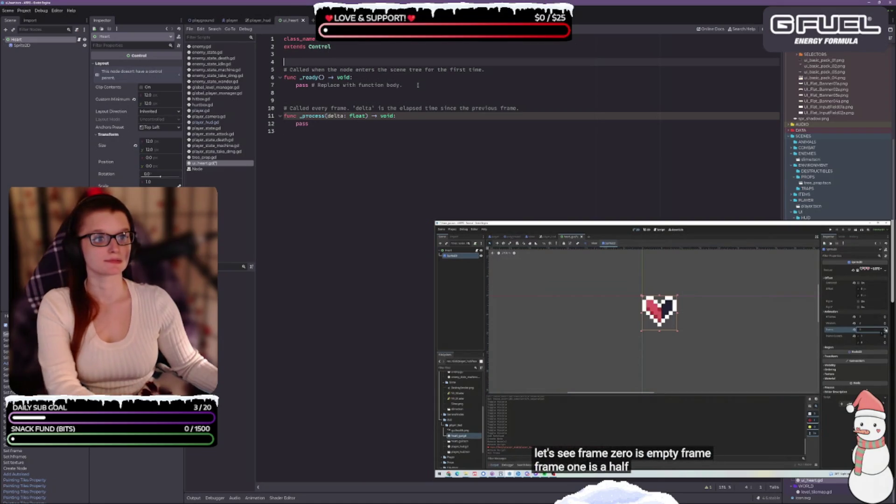
Delete the three template comments around _ready and _process, leaving blank lines below extends Control
{"action": "left_click_drag", "start_coordinate": [488, 70], "coordinate": [284, 69]}
{"action": "key", "text": "BackSpace"}
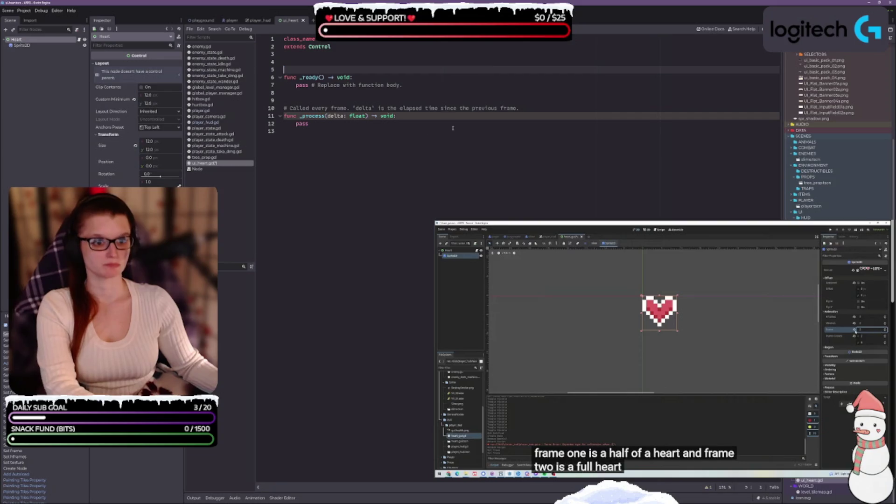
{"action": "mouse_move", "coordinate": [386, 85]}
{"action": "left_mouse_down"}
{"action": "mouse_move", "coordinate": [402, 85]}
{"action": "mouse_move", "coordinate": [310, 85]}
{"action": "left_mouse_up"}
{"action": "key", "text": "BackSpace"}
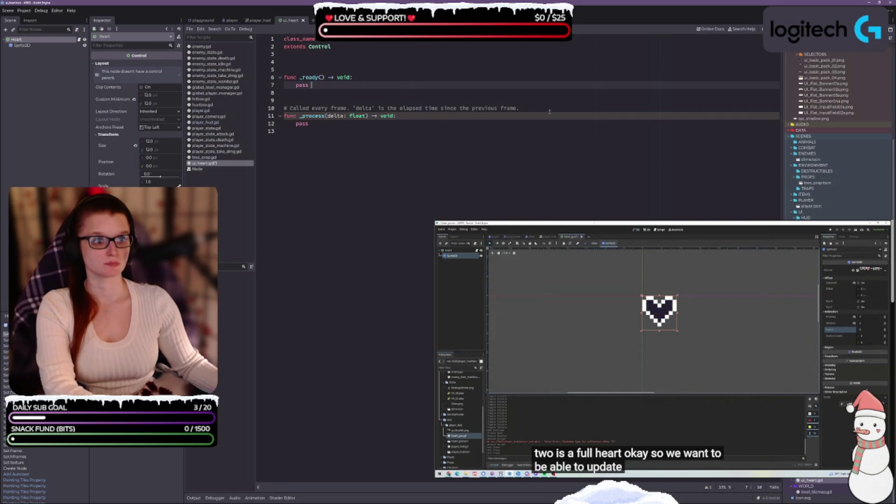
{"action": "left_click_drag", "start_coordinate": [519, 107], "coordinate": [284, 108]}
{"action": "key", "text": "BackSpace"}
{"action": "key", "text": "BackSpace"}
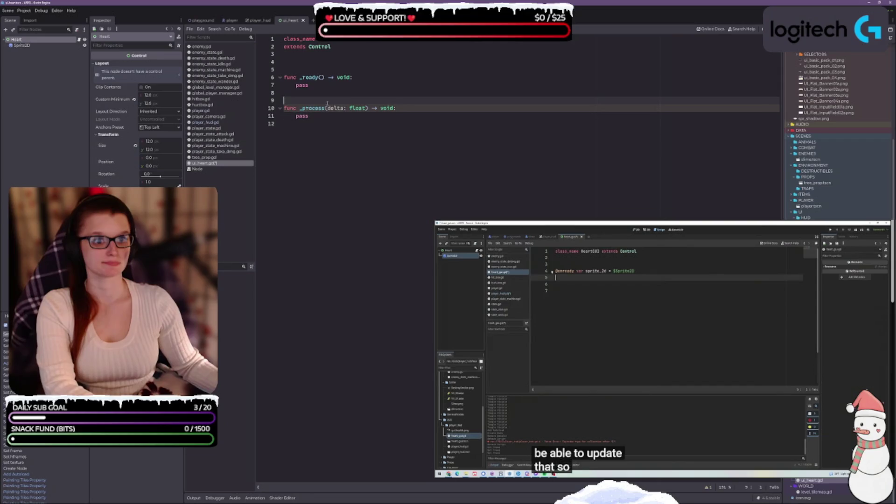
{"action": "left_click", "coordinate": [315, 59]}
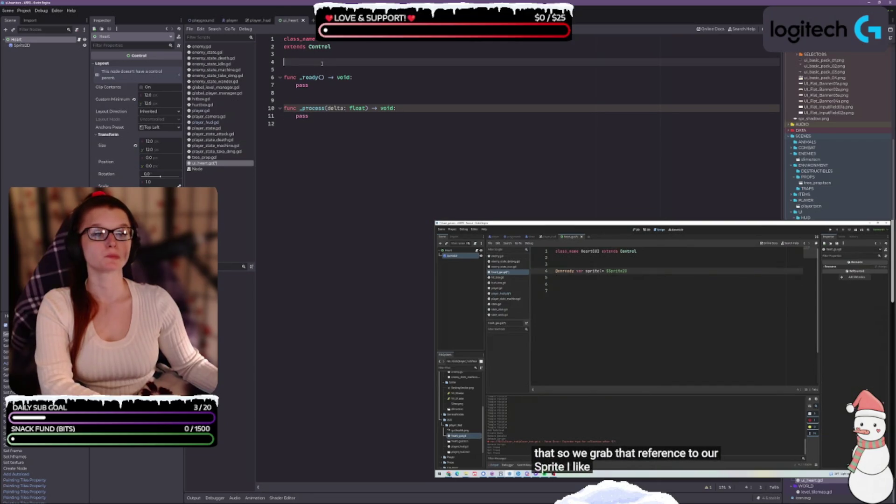
{"action": "key", "text": "Return"}
{"action": "key", "text": "Return"}
{"action": "key", "text": "Up"}
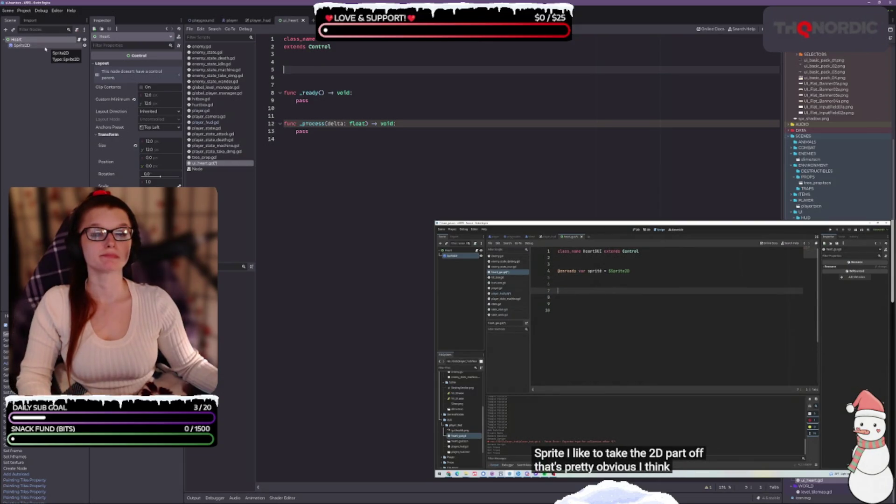
{"action": "left_click", "coordinate": [45, 47]}
{"action": "left_click", "coordinate": [51, 60]}
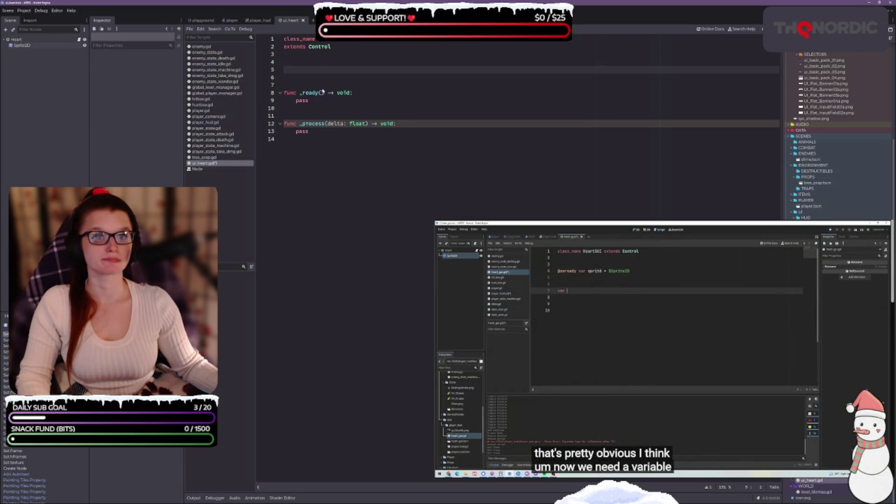
{"action": "left_click", "coordinate": [21, 45]}
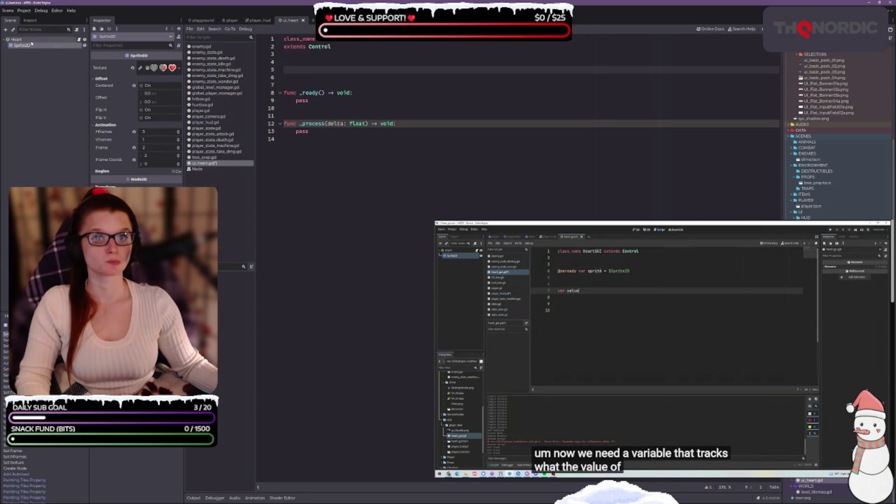
{"action": "left_click", "coordinate": [28, 46], "text": "ctrl"}
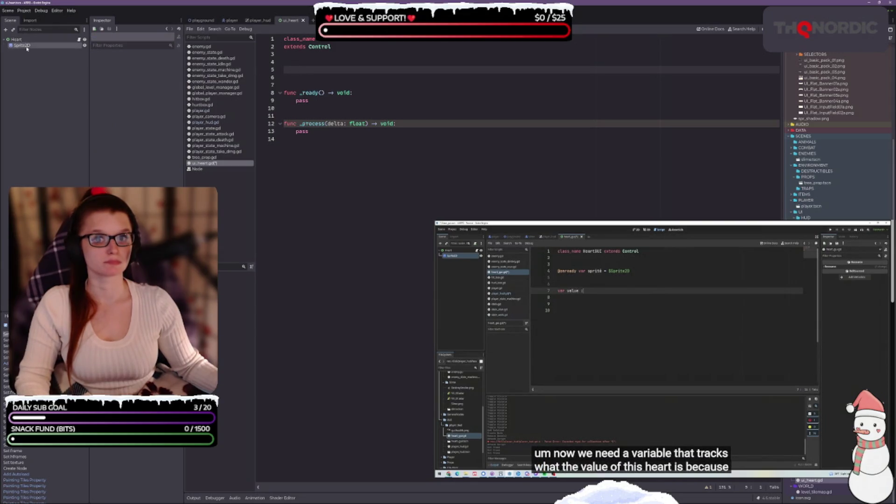
{"action": "mouse_move", "coordinate": [27, 47]}
{"action": "left_mouse_down"}
{"action": "mouse_move", "coordinate": [317, 71]}
{"action": "mouse_move", "coordinate": [297, 70]}
{"action": "left_mouse_up"}
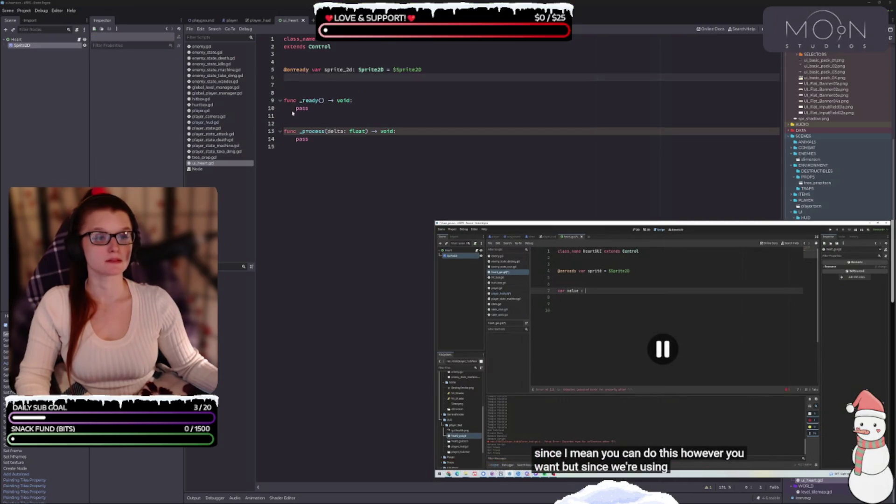
{"action": "left_click", "coordinate": [354, 69]}
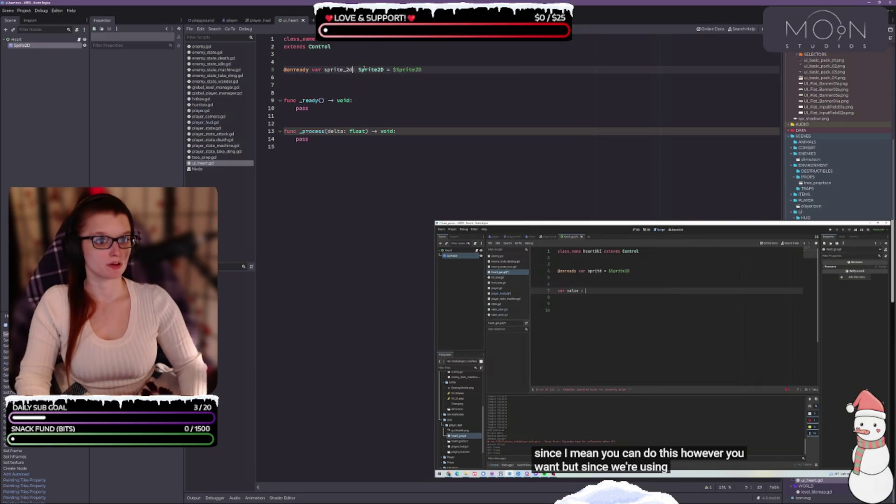
{"action": "key", "text": "BackSpace"}
{"action": "key", "text": "BackSpace"}
{"action": "key", "text": "BackSpace"}
{"action": "key", "text": "Down"}
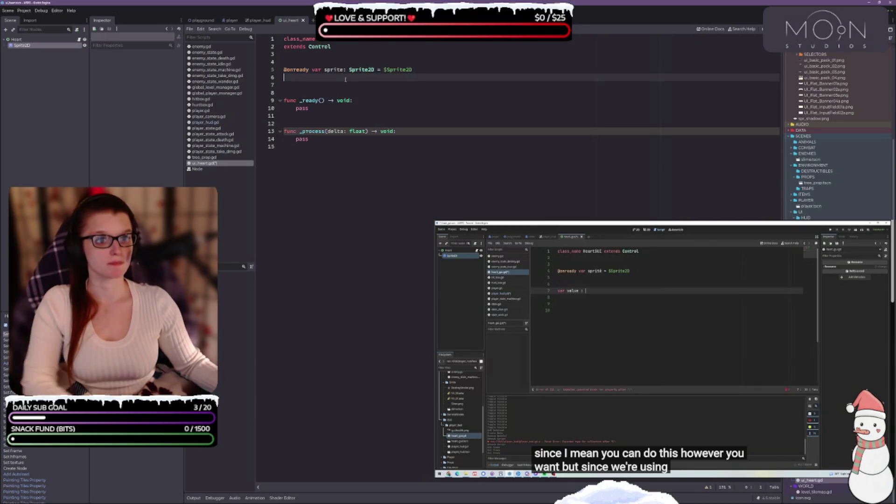
{"action": "key", "text": "BackSpace"}
{"action": "mouse_move", "coordinate": [653, 350]}
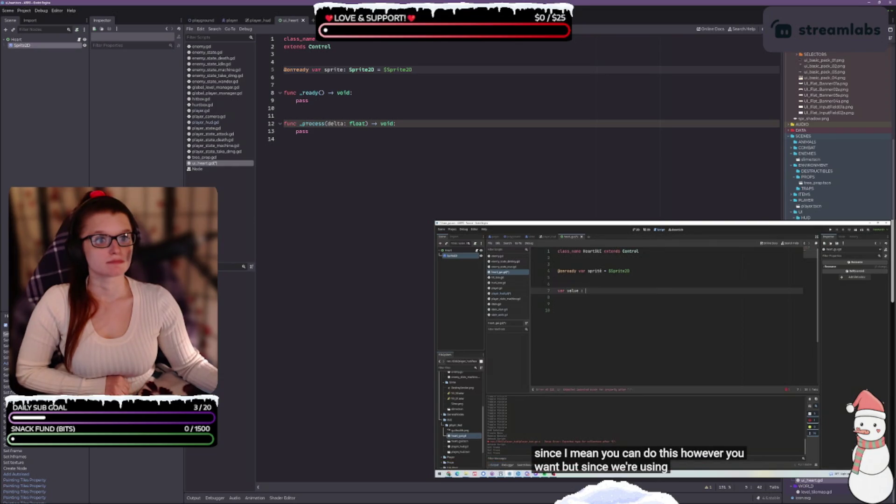
Save ui_heart.gd and declare 'var value: int = 2' below the sprite reference
{"action": "key", "text": "ctrl+s"}
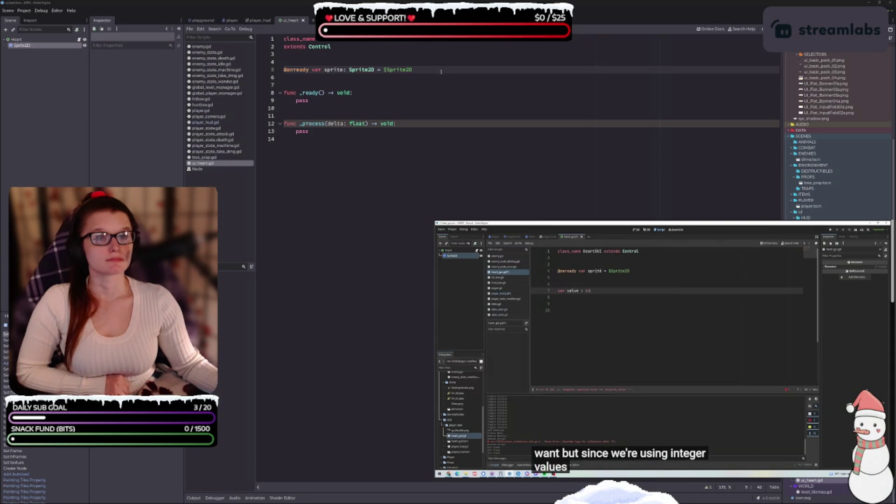
{"action": "key", "text": "Return"}
{"action": "key", "text": "Return"}
{"action": "key", "text": "Return"}
{"action": "key", "text": "Up"}
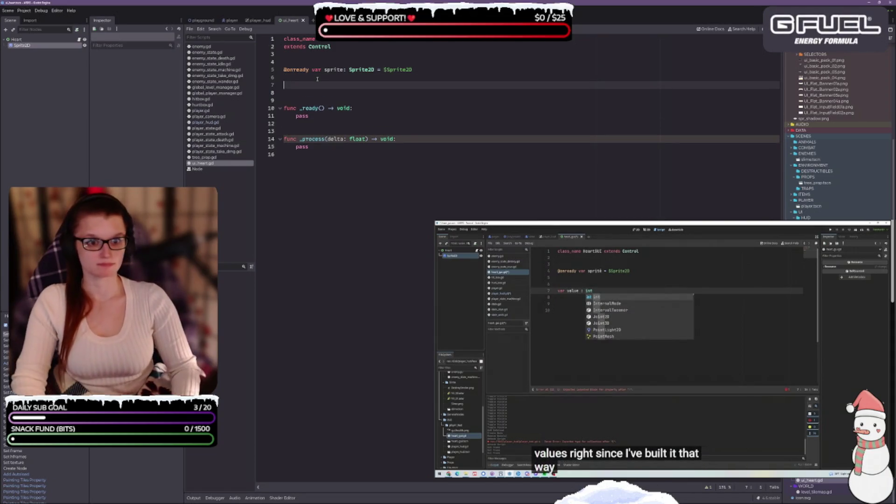
{"action": "type", "text": "var value: int"}
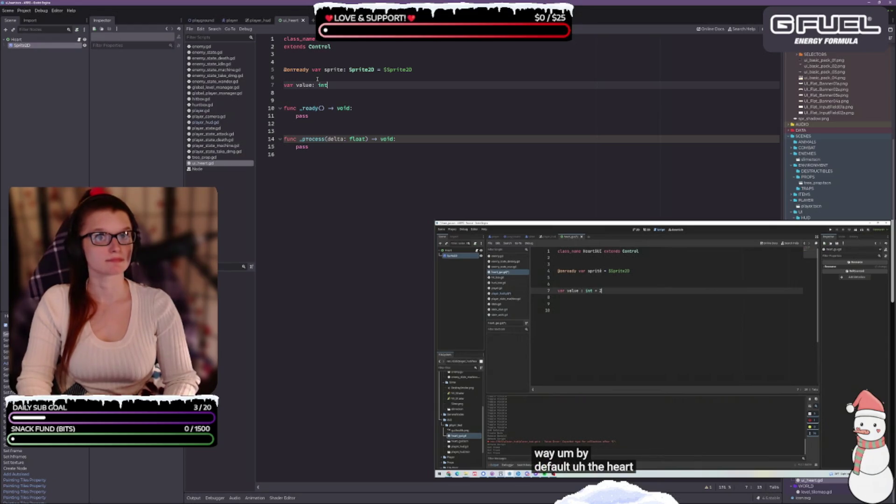
{"action": "type", "text": " = 2"}
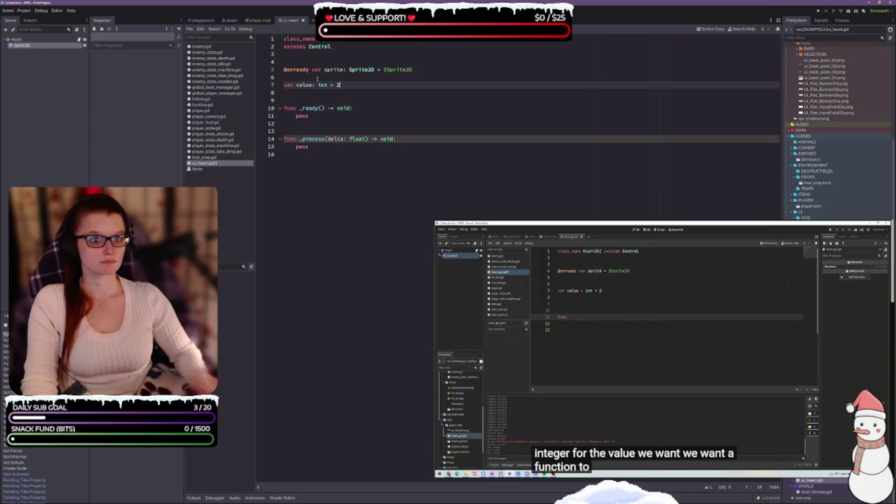
Replace the _ready/_process stubs with 'func UpdateSprite() -> void:' containing 'sprite.frame = value'
{"action": "left_click_drag", "start_coordinate": [303, 154], "coordinate": [273, 113]}
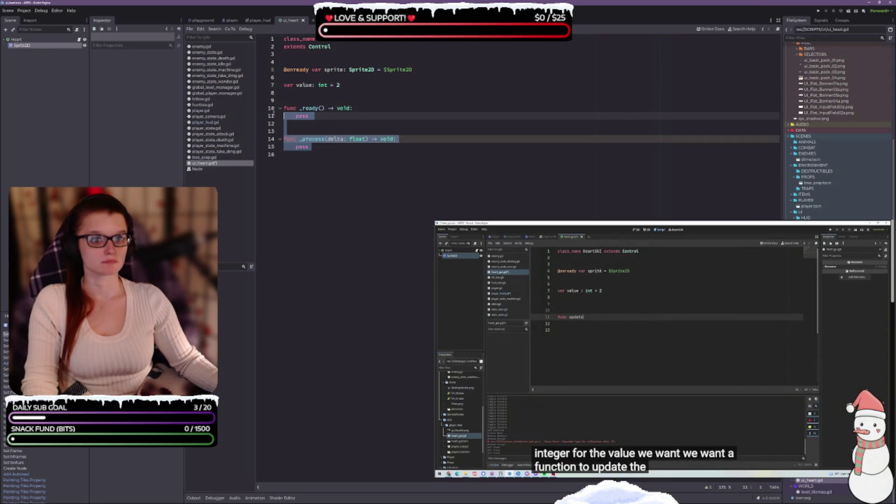
{"action": "key", "text": "BackSpace"}
{"action": "key", "text": "BackSpace"}
{"action": "key", "text": "BackSpace"}
{"action": "type", "text": "func u"}
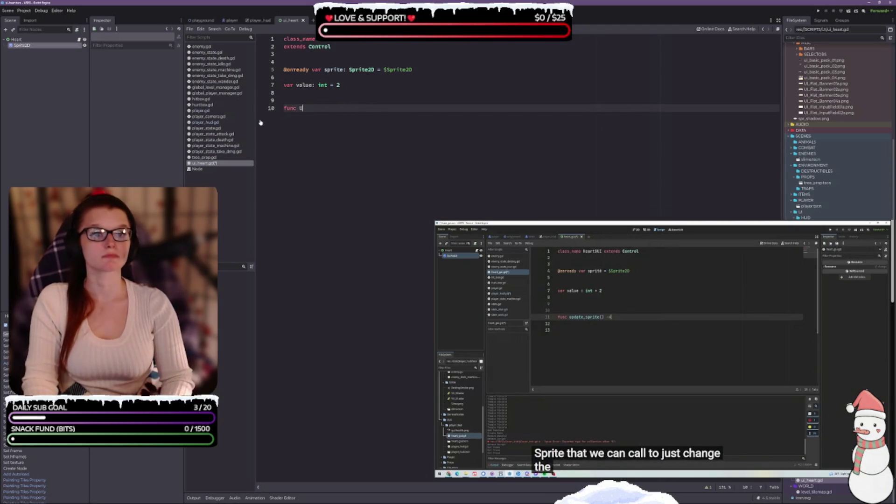
{"action": "type", "text": "UpdateS"}
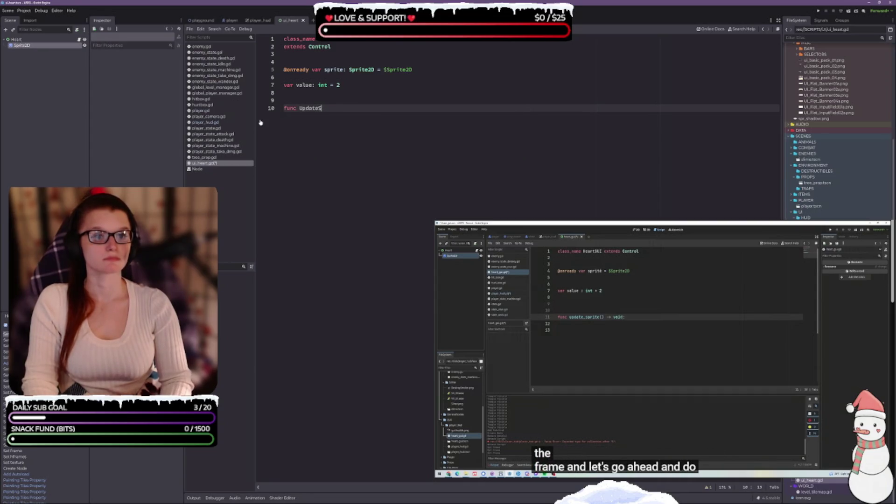
{"action": "type", "text": "prite() -"}
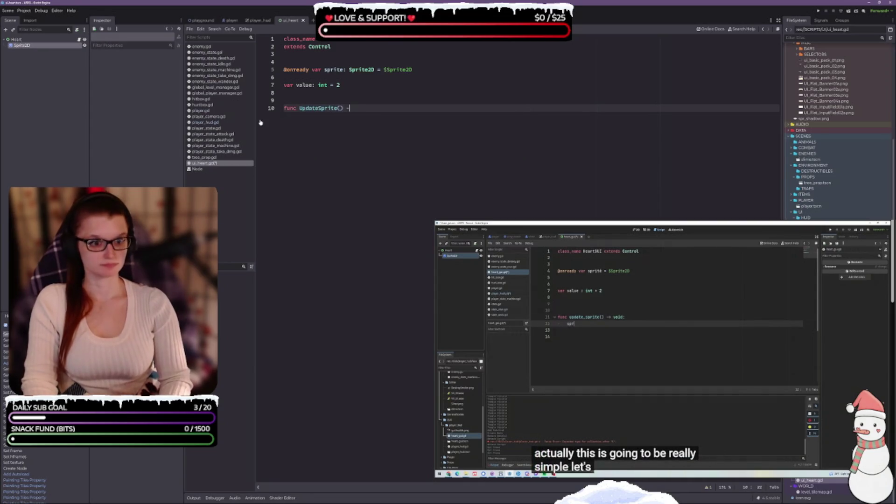
{"action": "type", "text": "> void"}
{"action": "type", "text": ":"}
{"action": "key", "text": "Return"}
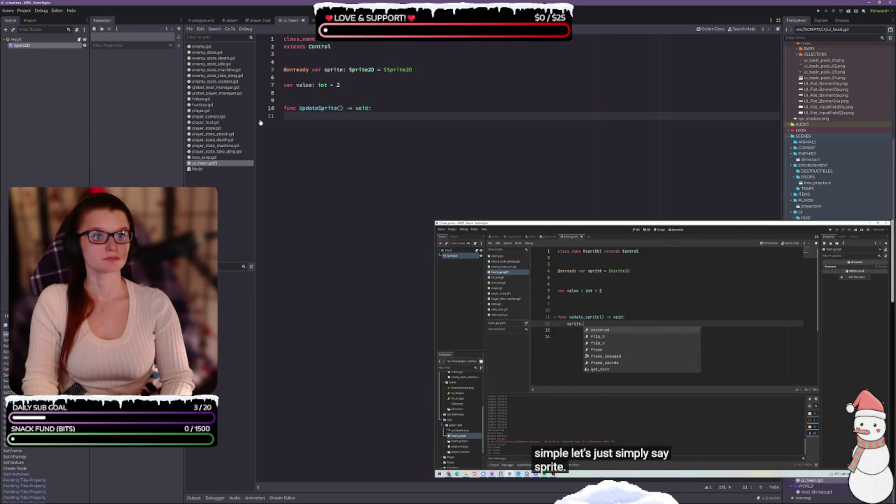
{"action": "type", "text": "sprite.frame"}
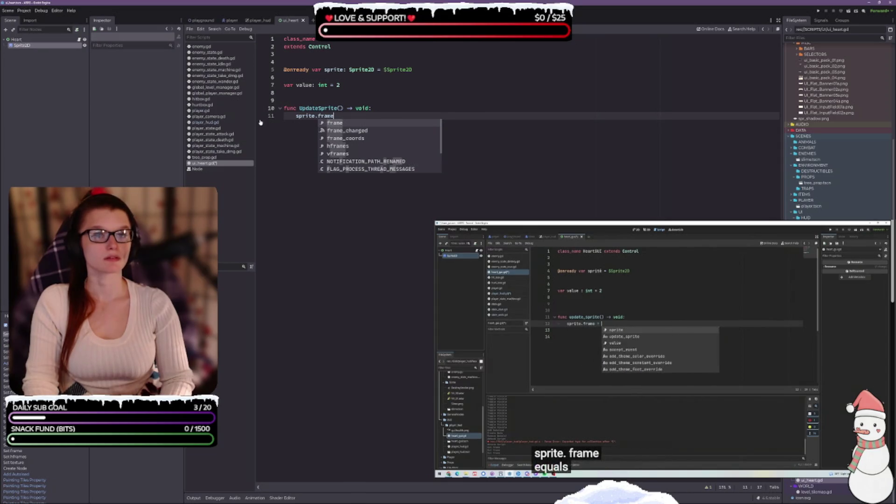
{"action": "type", "text": " = value"}
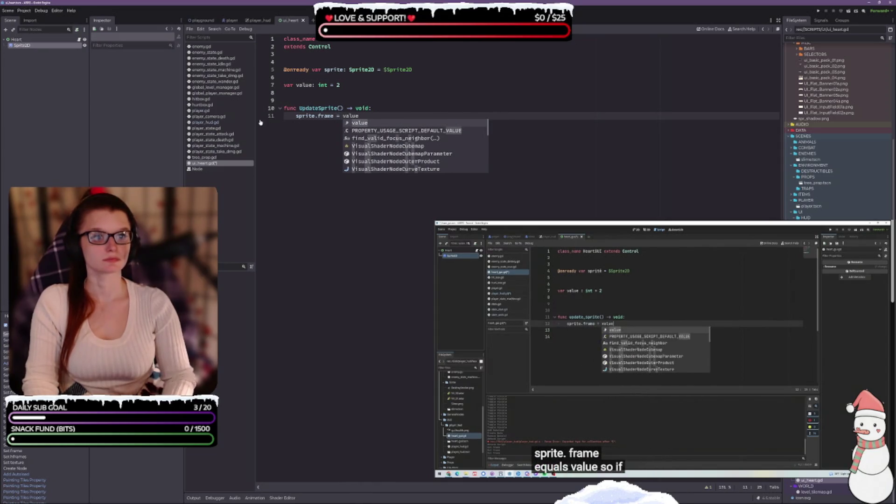
{"action": "key", "text": "Return"}
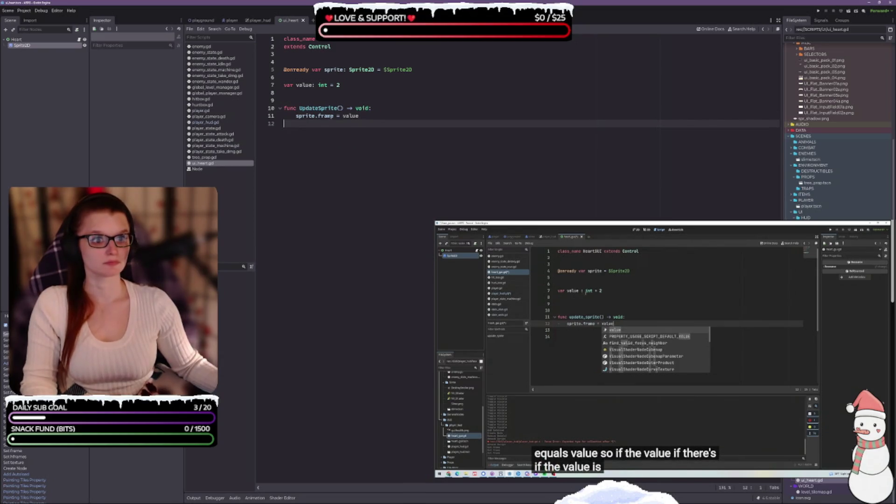
{"action": "left_click", "coordinate": [326, 102]}
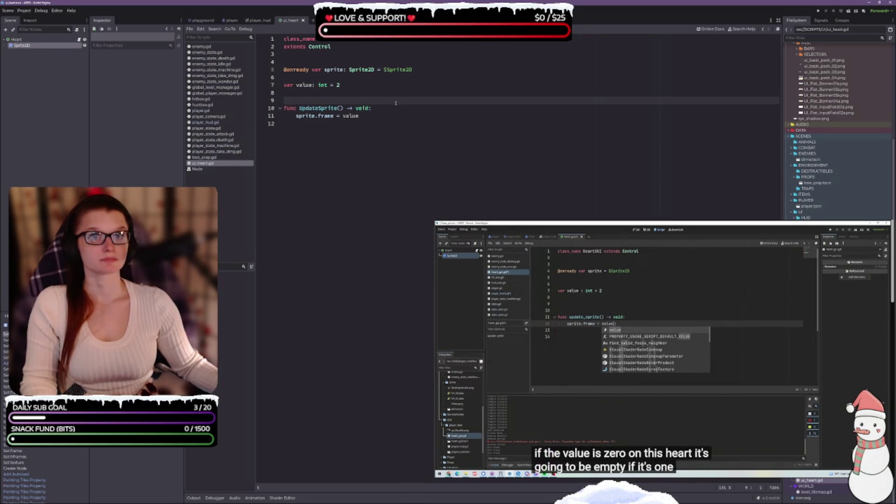
{"action": "left_click", "coordinate": [392, 117]}
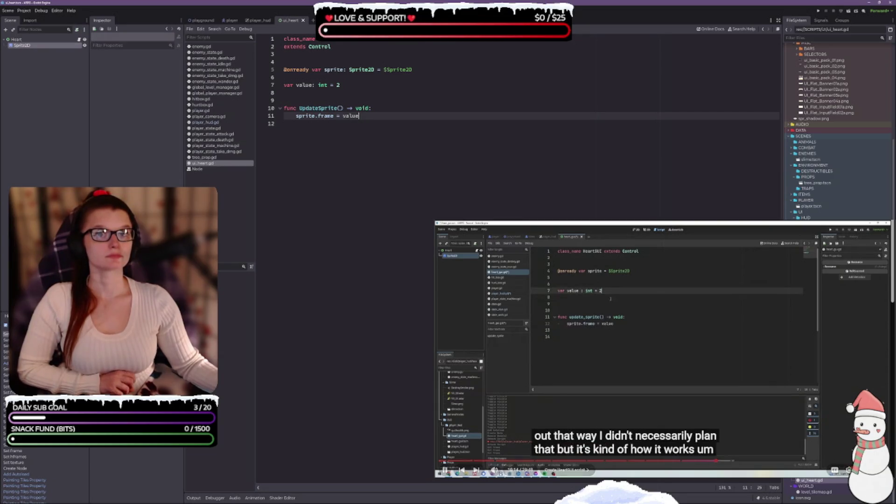
{"action": "left_click", "coordinate": [376, 82]}
{"action": "type", "text": ":"}
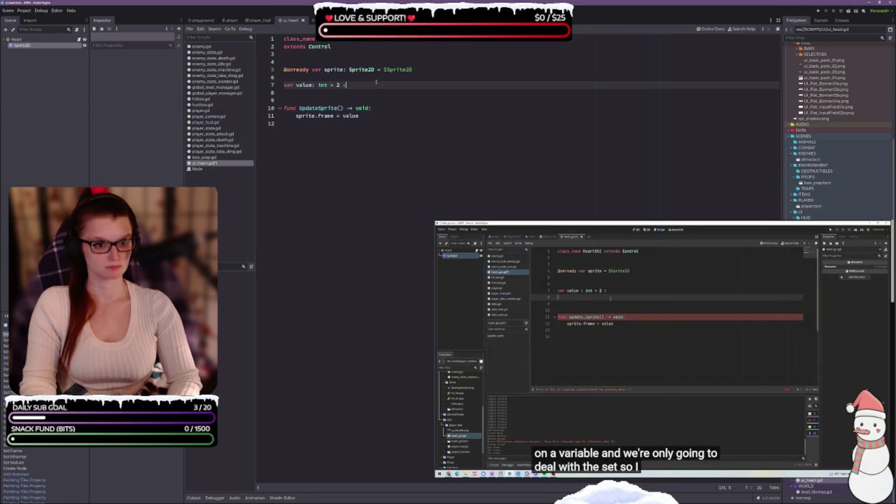
Give value a set(_value) setter assigning 'value = _value' and calling UpdateSprite(), then save
{"action": "key", "text": "Return"}
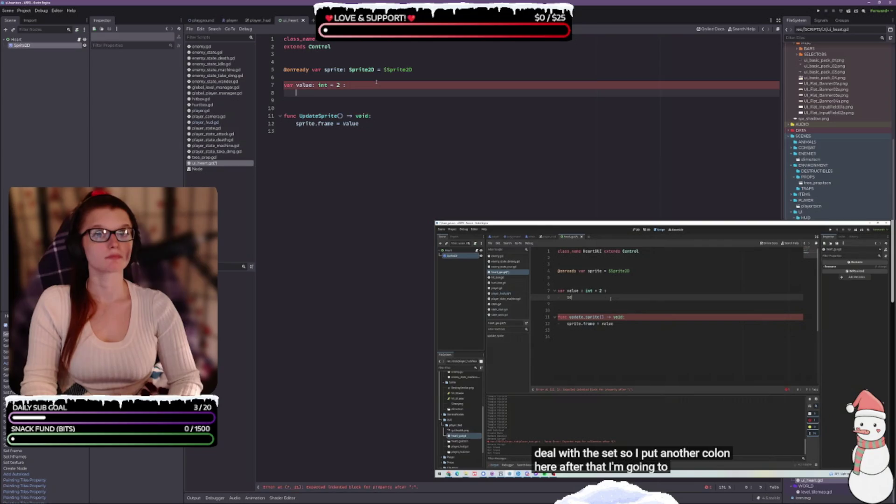
{"action": "type", "text": "set(_"}
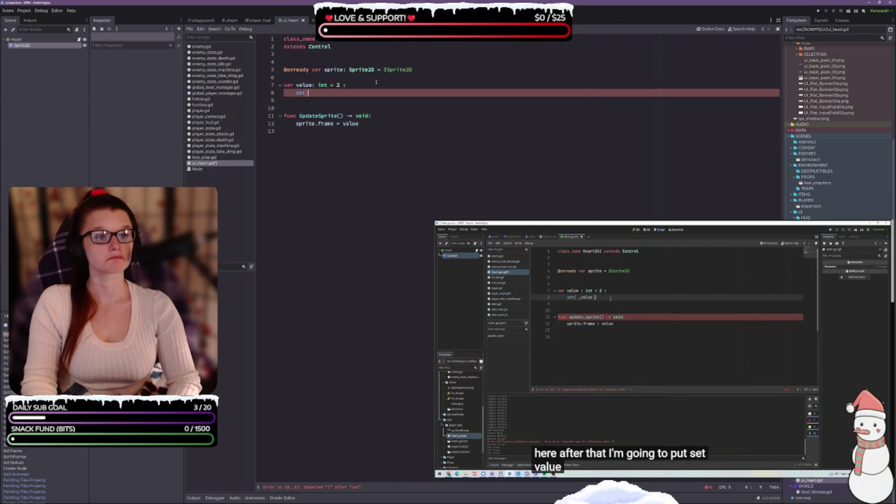
{"action": "type", "text": "value"}
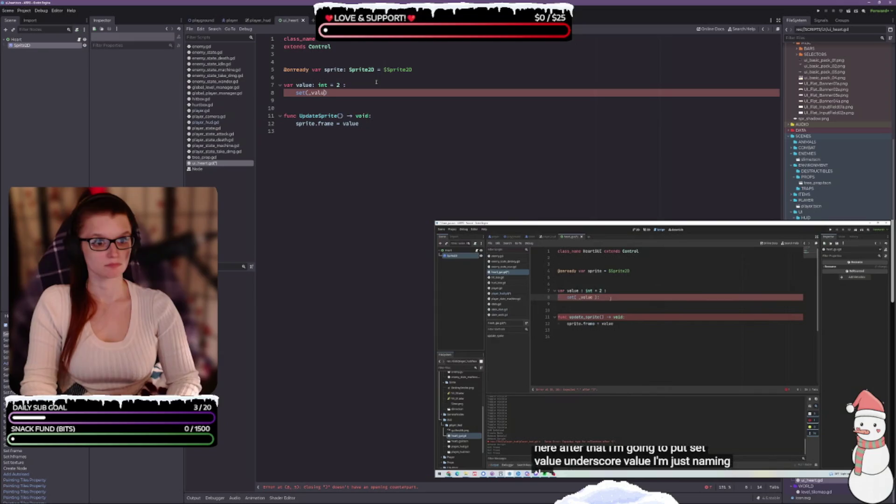
{"action": "type", "text": "):"}
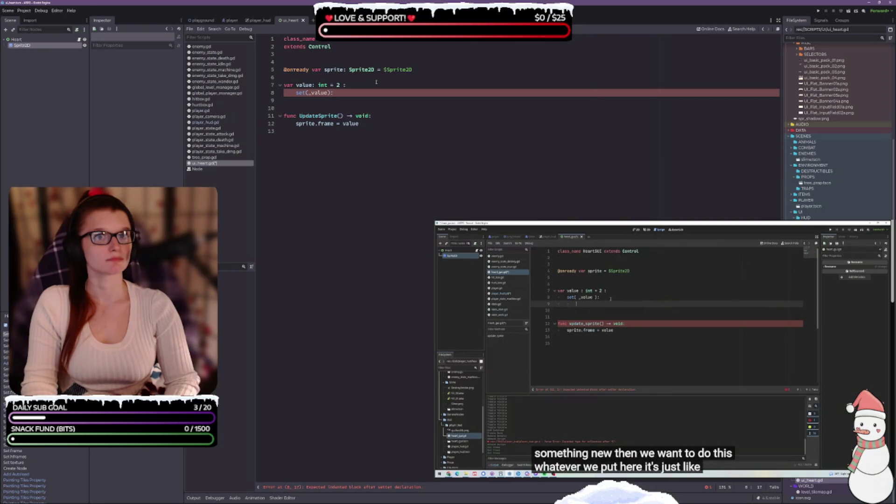
{"action": "key", "text": "Return"}
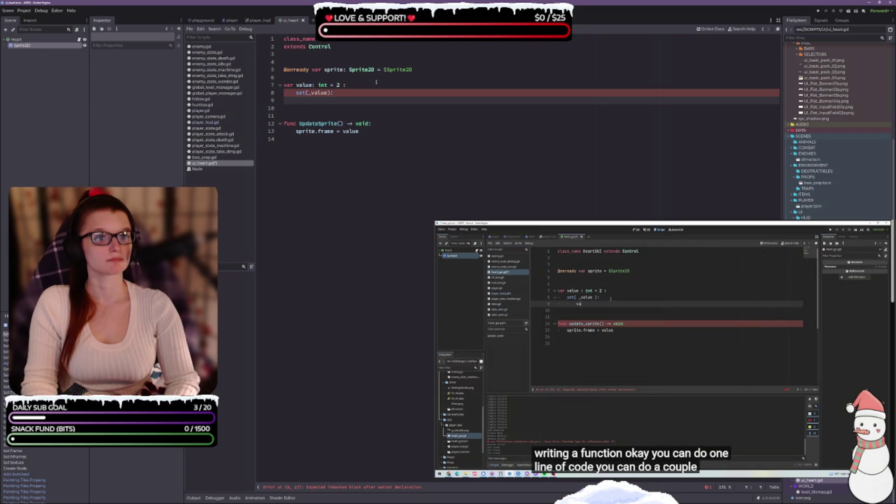
{"action": "type", "text": "value = "}
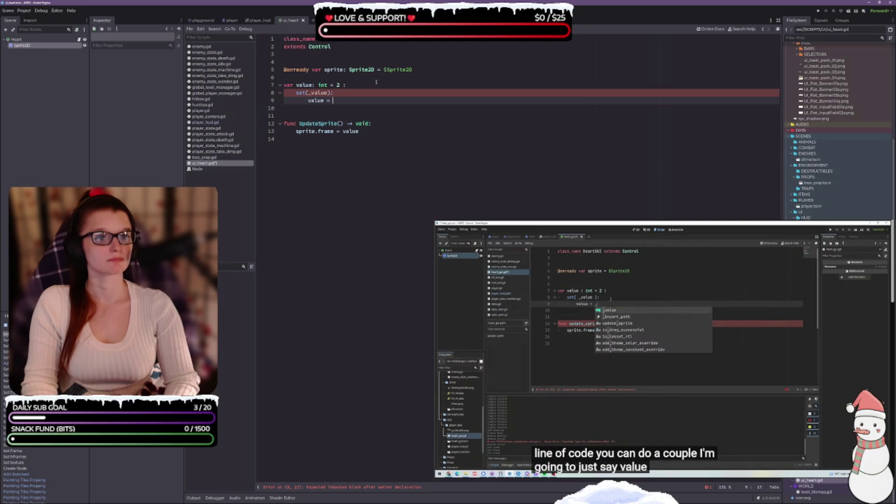
{"action": "type", "text": "_value"}
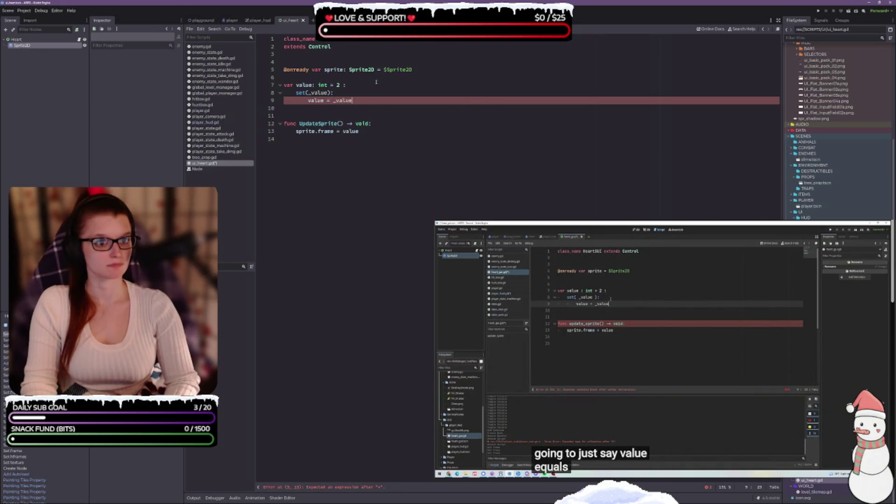
{"action": "key", "text": "Return"}
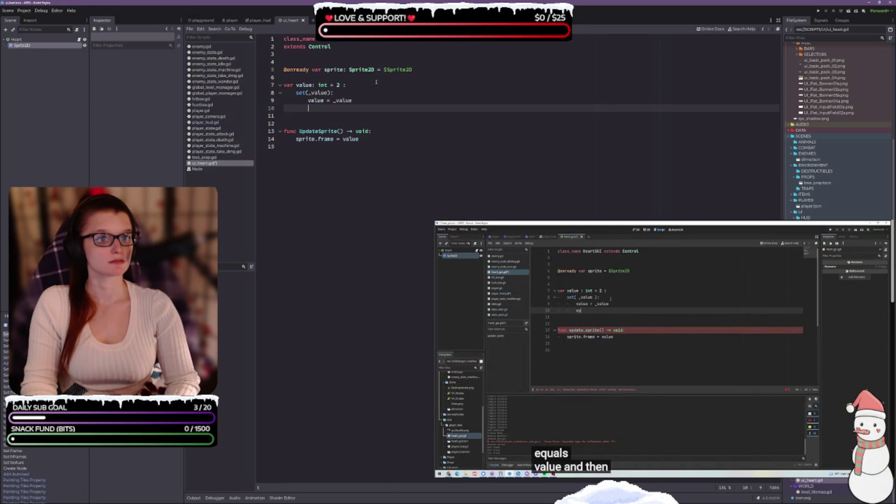
{"action": "type", "text": "upda"}
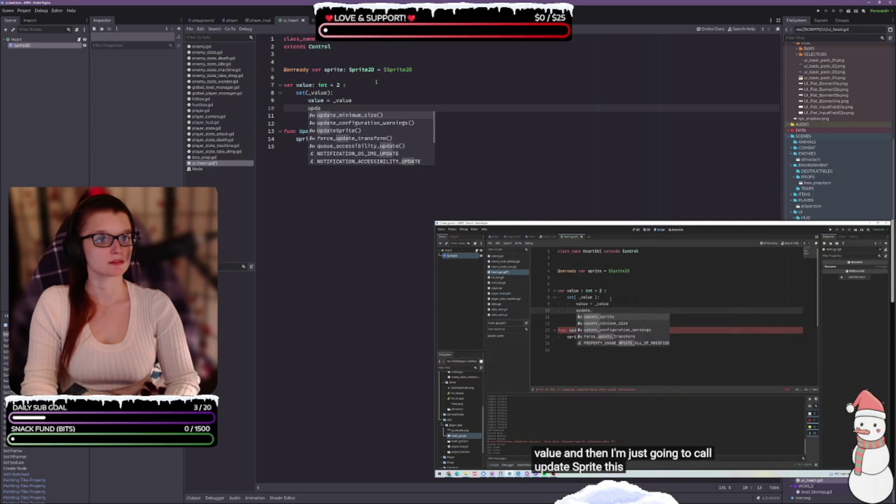
{"action": "key", "text": "Down"}
{"action": "key", "text": "Down"}
{"action": "key", "text": "Return"}
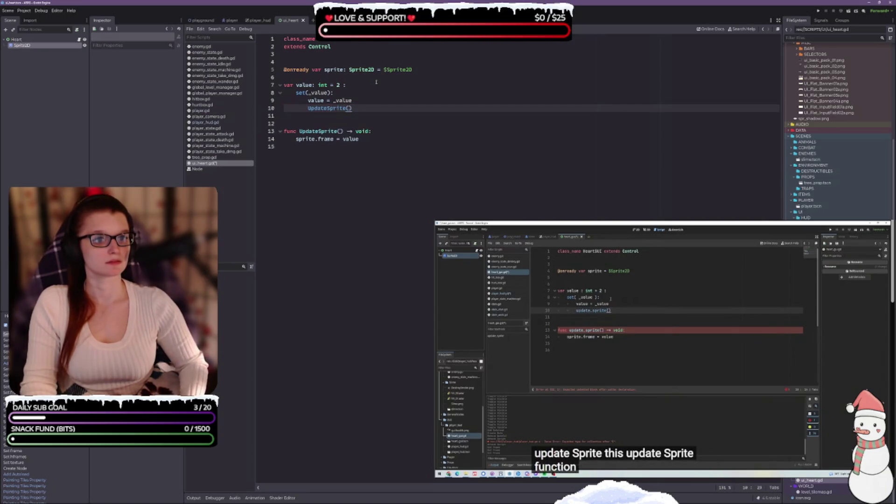
{"action": "key", "text": "ctrl+s"}
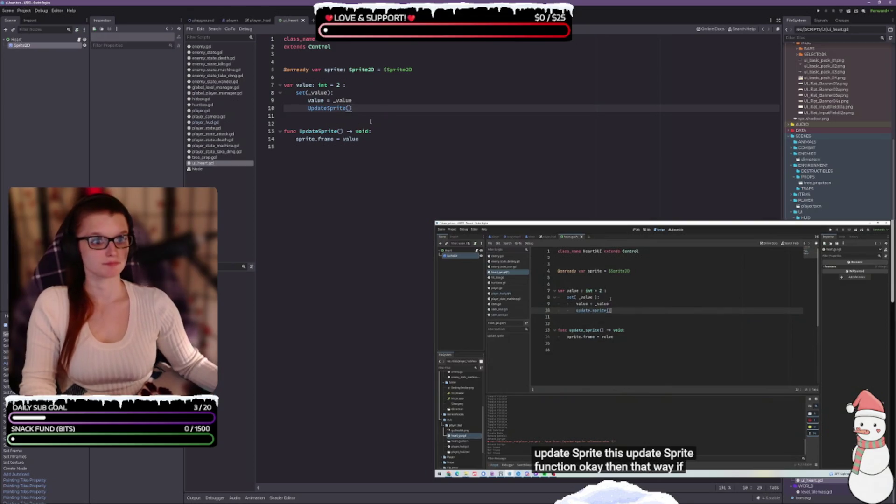
{"action": "left_click", "coordinate": [360, 118]}
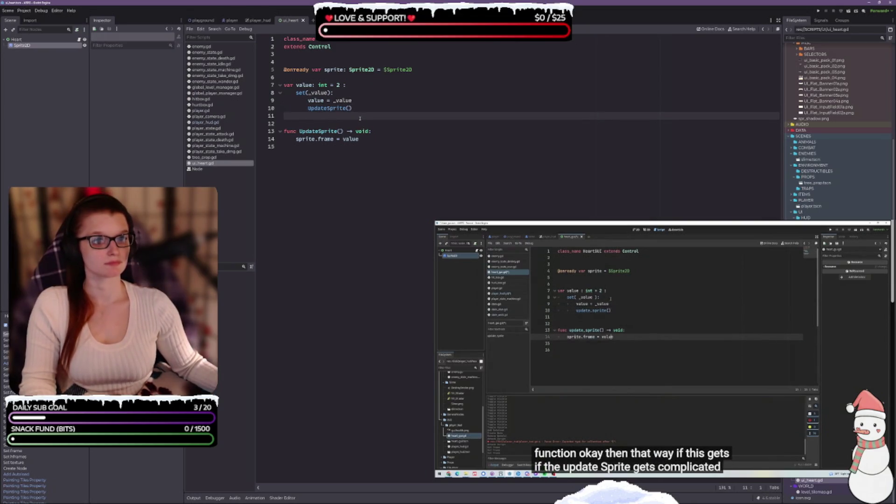
{"action": "left_click", "coordinate": [327, 77]}
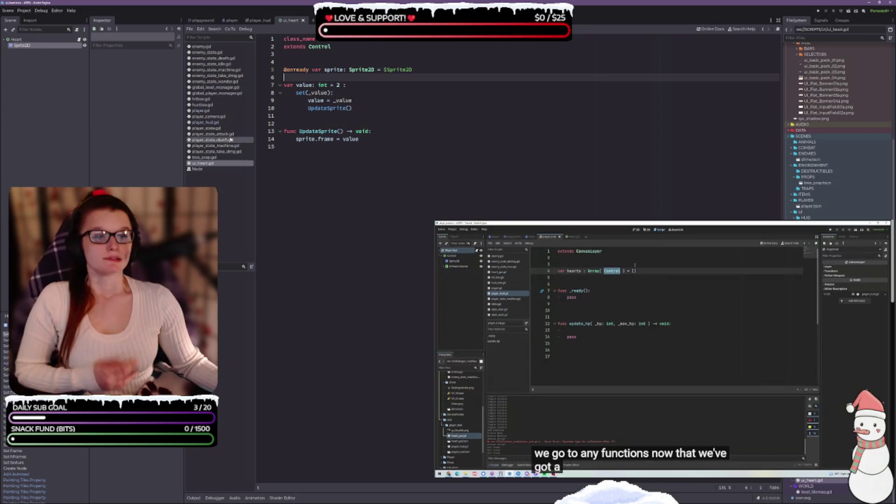
In player_hud.gd, retype the hearts declaration as 'Array[UIHeart] = []' via autocomplete
{"action": "left_click", "coordinate": [220, 123]}
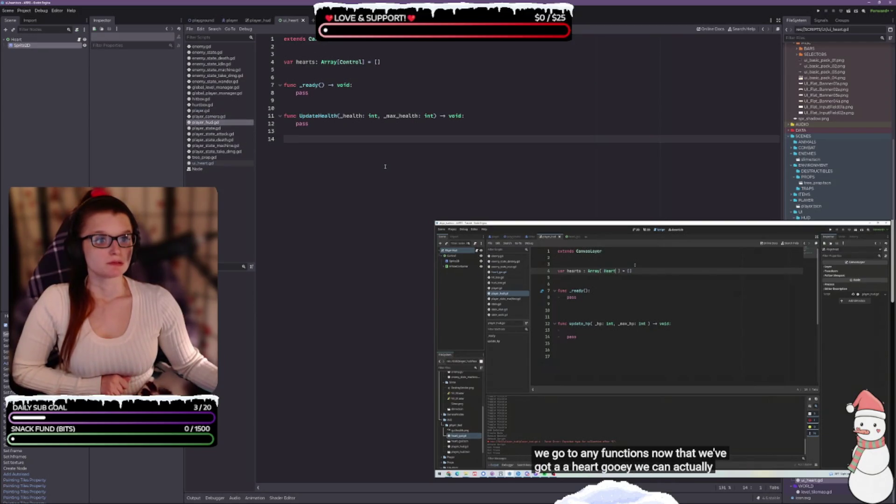
{"action": "left_click", "coordinate": [350, 61]}
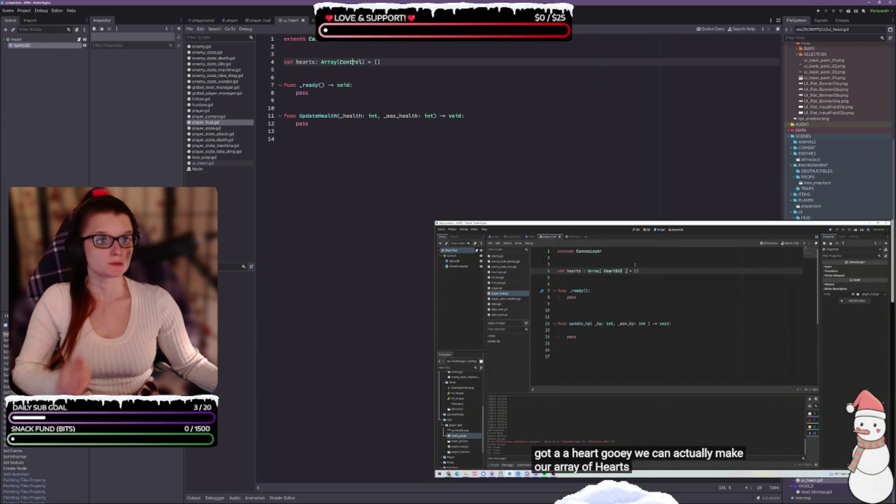
{"action": "double_click", "coordinate": [350, 62]}
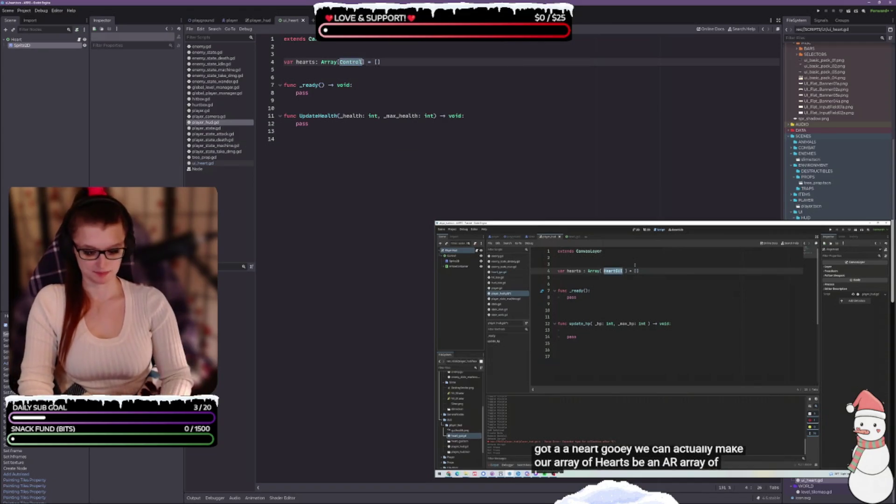
{"action": "type", "text": "UIH"}
{"action": "key", "text": "Return"}
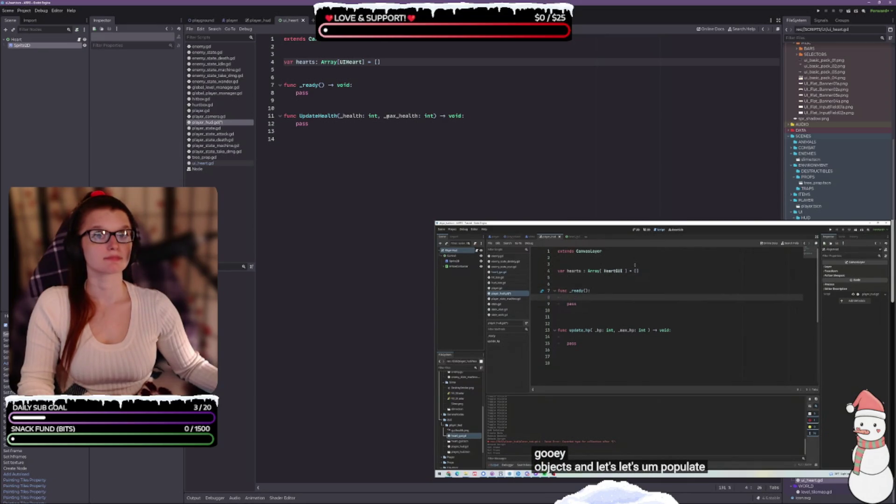
Start a 'for child in' loop on a new line inside player_hud.gd's _ready function
{"action": "left_click", "coordinate": [376, 85]}
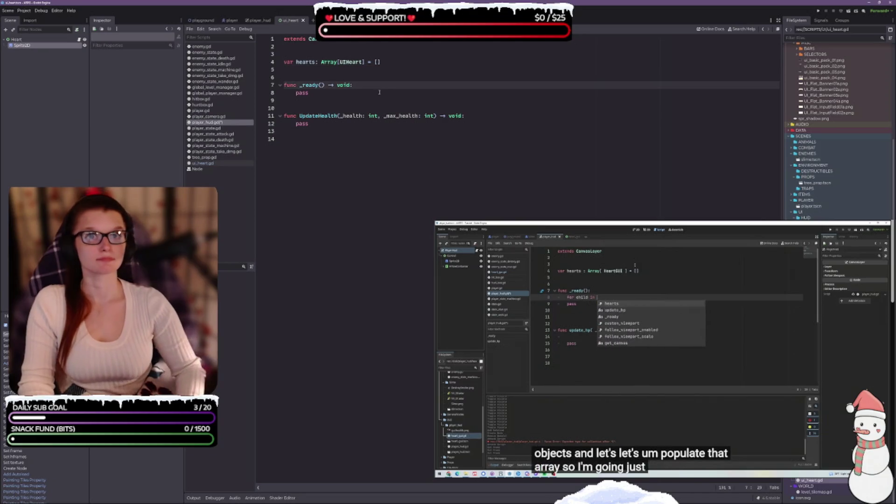
{"action": "key", "text": "Return"}
{"action": "type", "text": "for child in"}
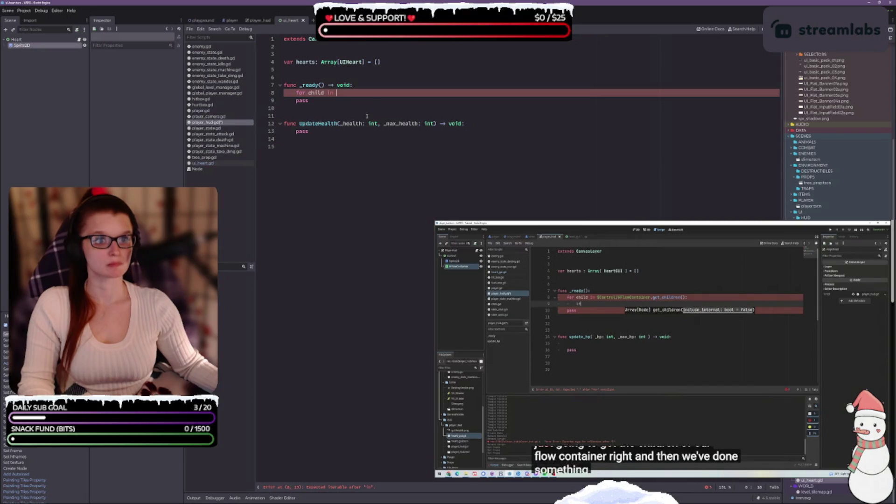
Switch back to the PlayerHud scene so the HFlowContainer and its ten hearts are listed
{"action": "left_click", "coordinate": [737, 342]}
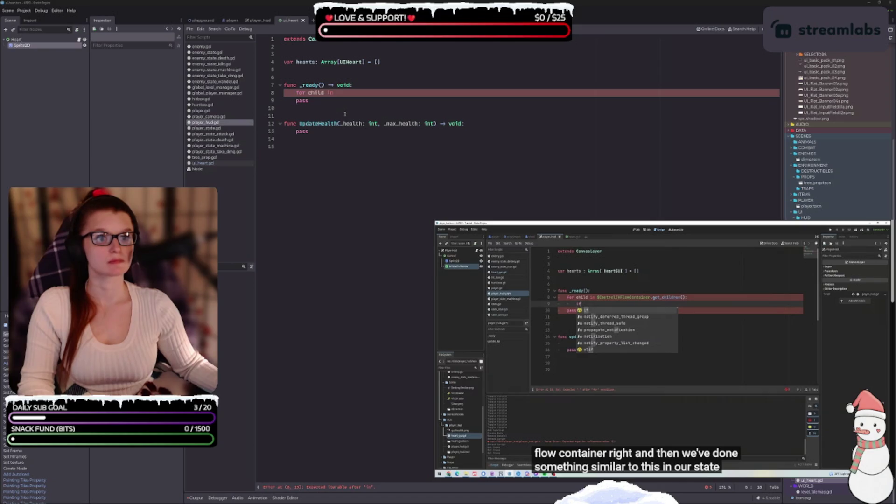
{"action": "left_click", "coordinate": [206, 123]}
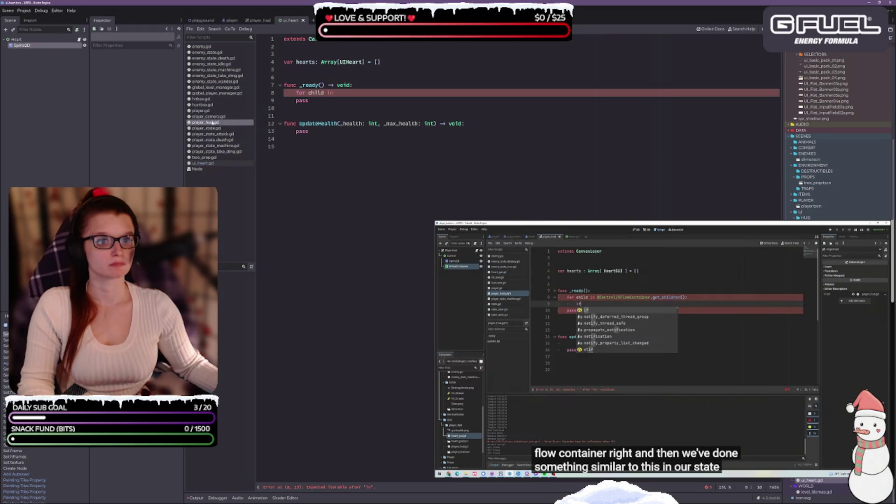
{"action": "left_click", "coordinate": [256, 22]}
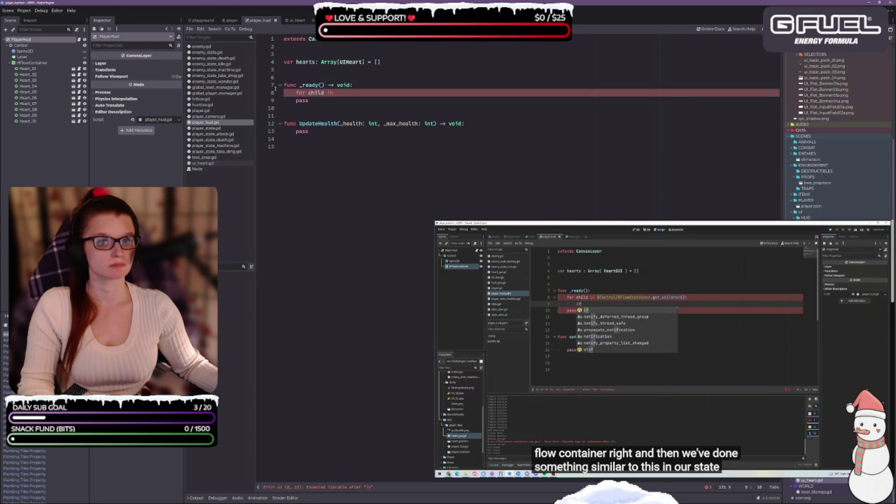
Drop the HFlowContainer node path into the loop after 'for child in', undoing the onready variables
{"action": "mouse_move", "coordinate": [36, 64]}
{"action": "left_mouse_down"}
{"action": "mouse_move", "coordinate": [370, 102]}
{"action": "mouse_move", "coordinate": [356, 111]}
{"action": "left_mouse_up"}
{"action": "key", "text": "ctrl+z"}
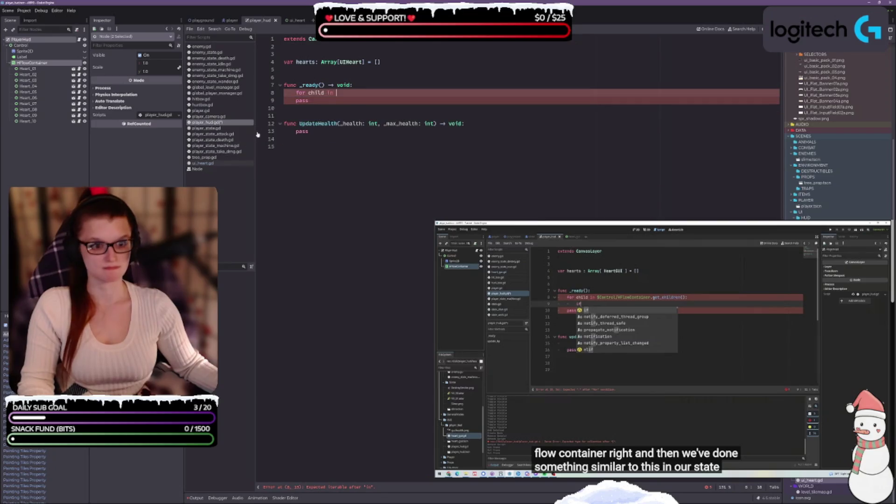
{"action": "mouse_move", "coordinate": [52, 65]}
{"action": "left_mouse_down"}
{"action": "mouse_move", "coordinate": [352, 112]}
{"action": "mouse_move", "coordinate": [350, 94]}
{"action": "left_mouse_up"}
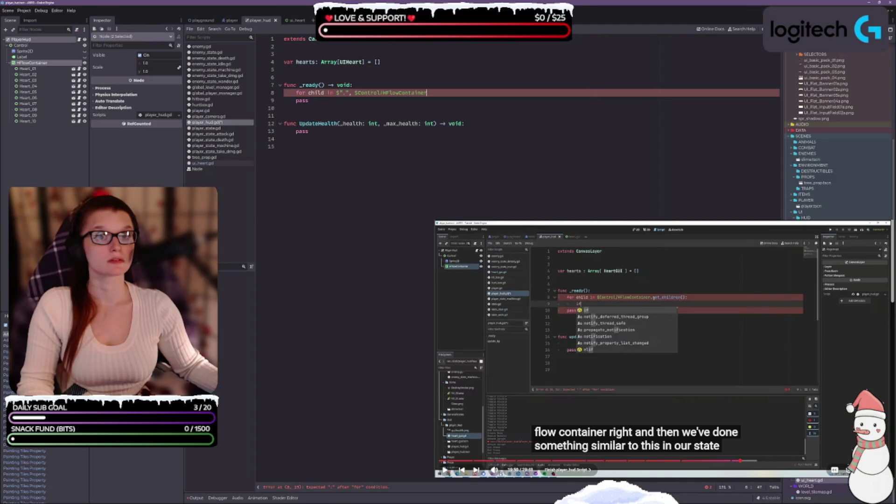
{"action": "left_click", "coordinate": [633, 371]}
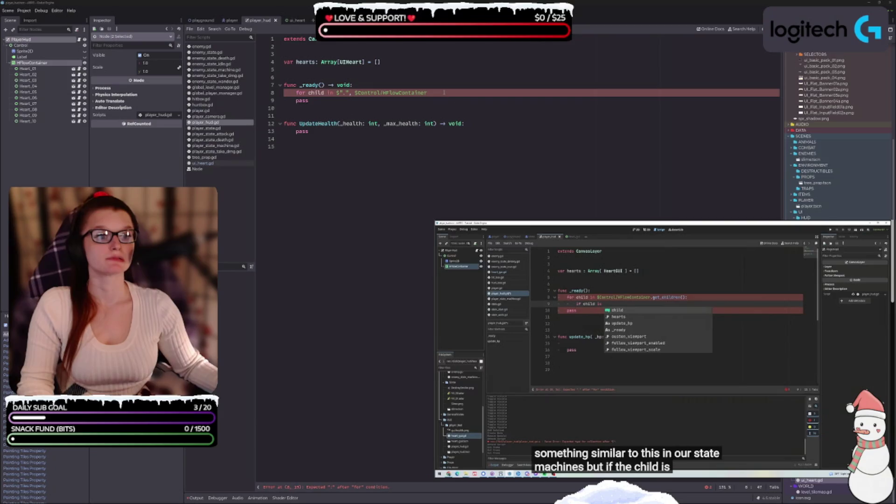
{"action": "left_click", "coordinate": [463, 92]}
{"action": "type", "text": ".get_children("}
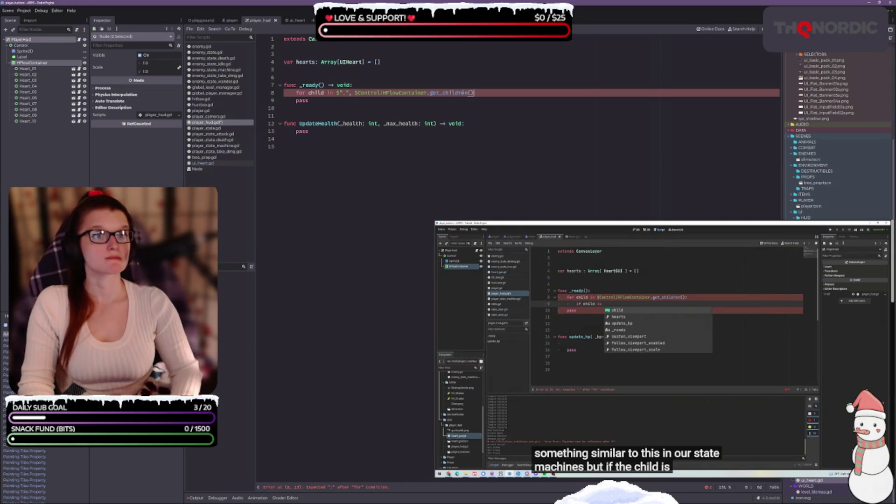
Close the loop header, add 'if child is UIHeart:', and begin a 'hearts.' line
{"action": "type", "text": ":"}
{"action": "key", "text": "Return"}
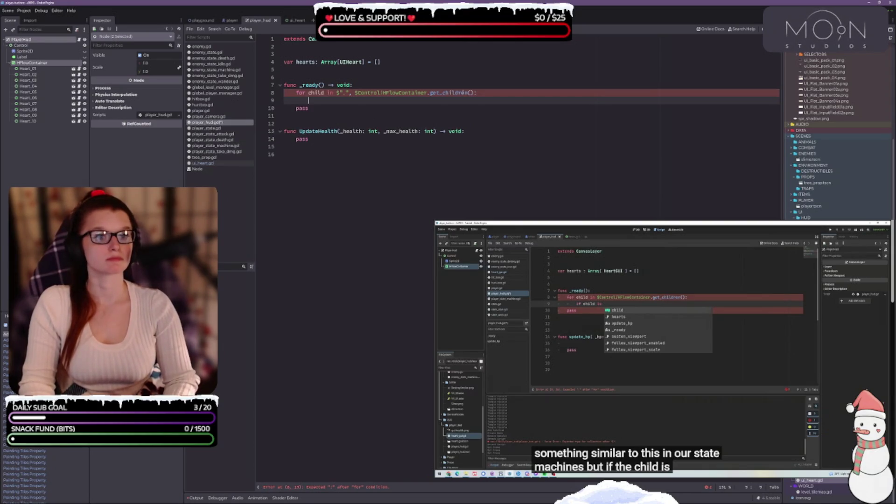
{"action": "type", "text": "if child"}
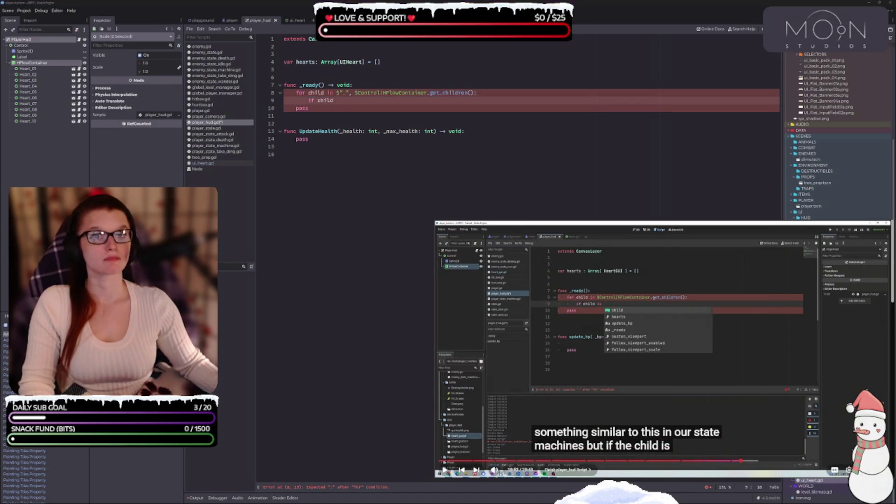
{"action": "type", "text": " is "}
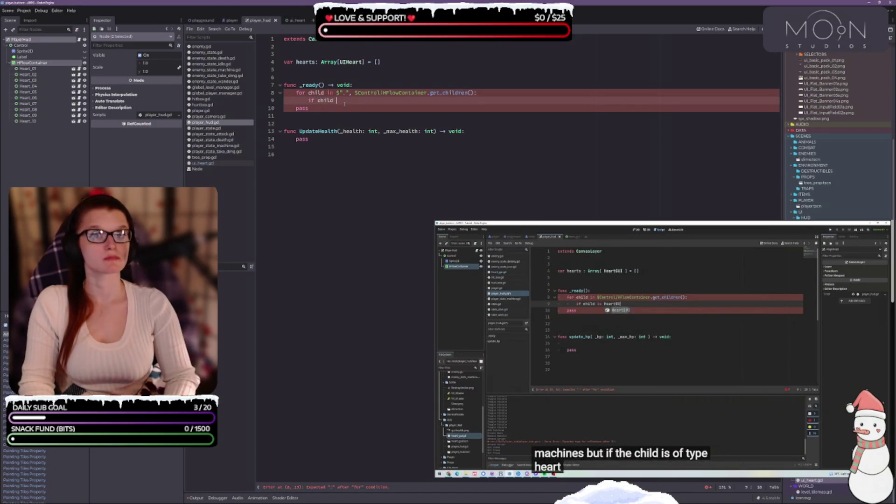
{"action": "type", "text": "UIH"}
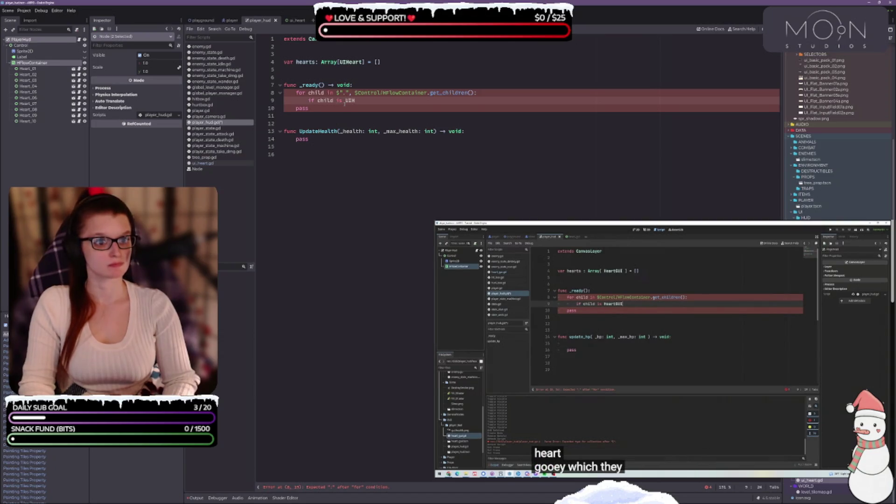
{"action": "type", "text": "eart"}
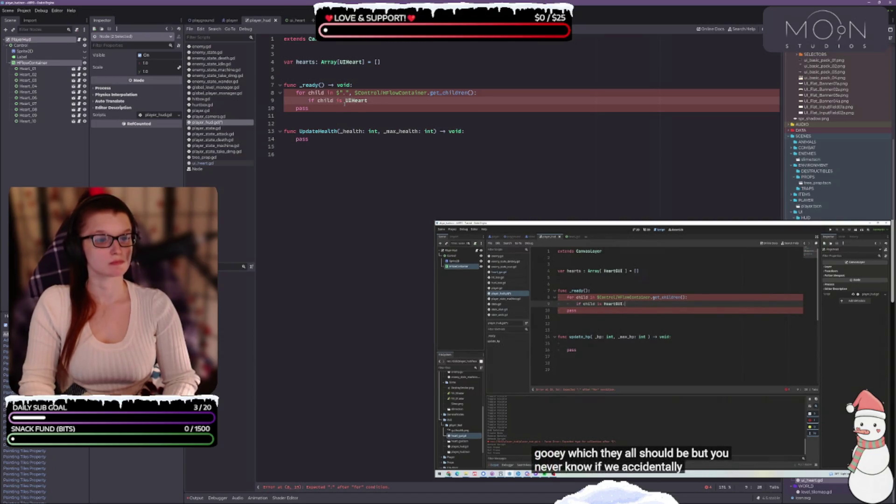
{"action": "type", "text": ":"}
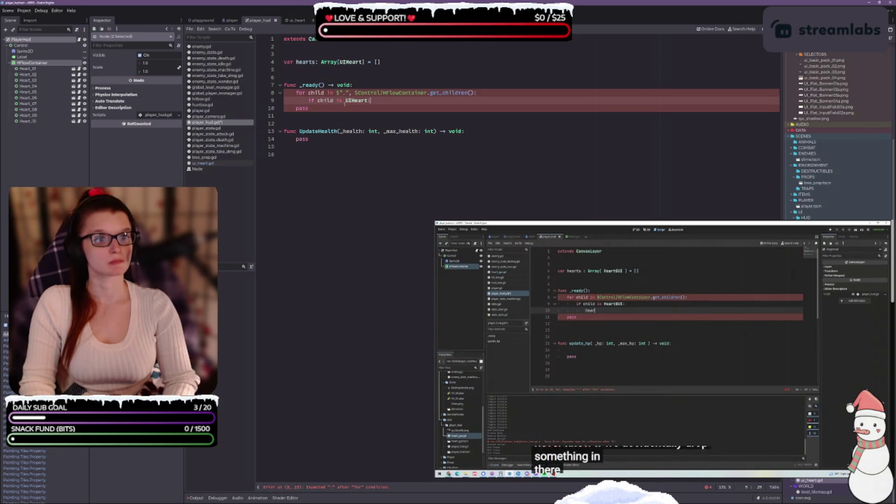
{"action": "key", "text": "Return"}
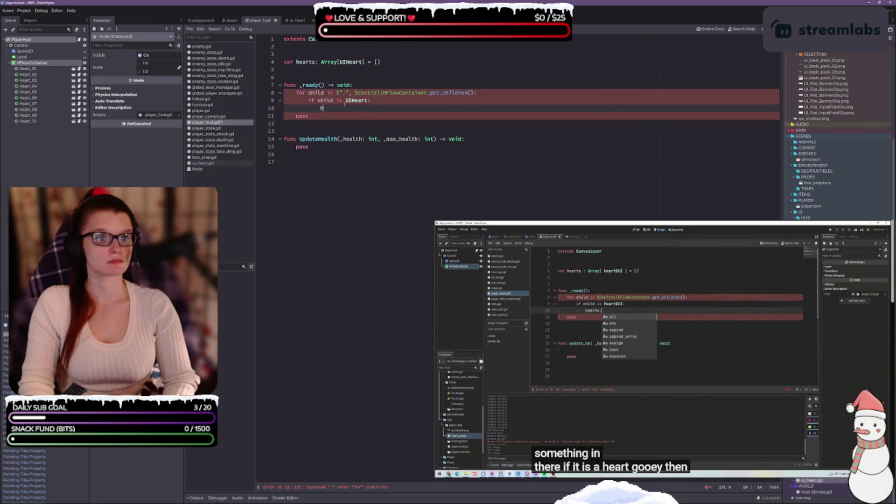
{"action": "type", "text": "earts"}
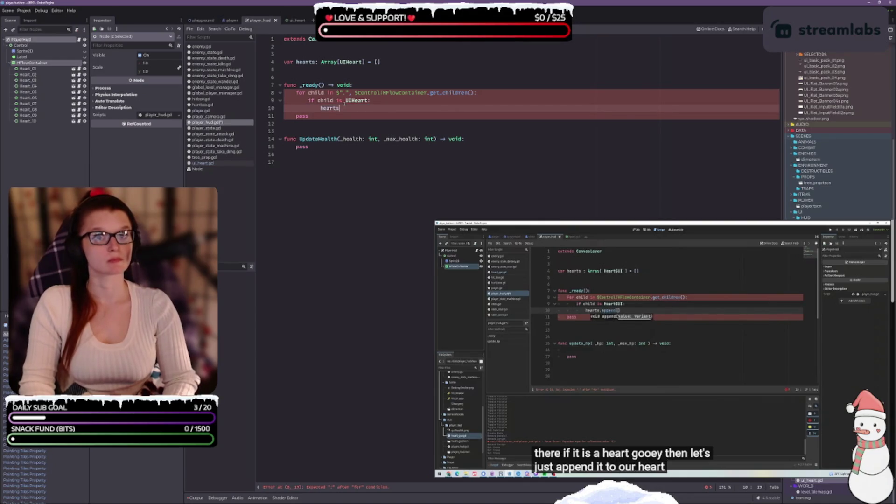
{"action": "type", "text": "."}
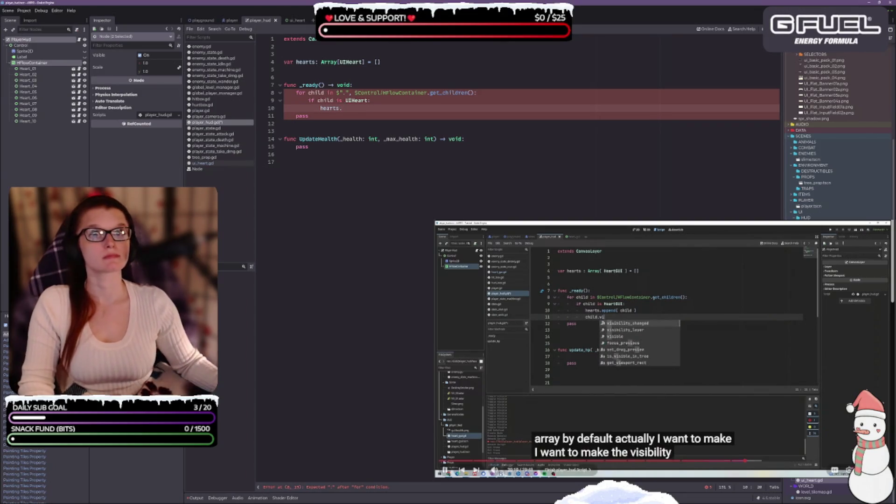
Delete the stray $"." reference before $Control in the loop header
{"action": "key", "text": "space"}
{"action": "left_click", "coordinate": [355, 93]}
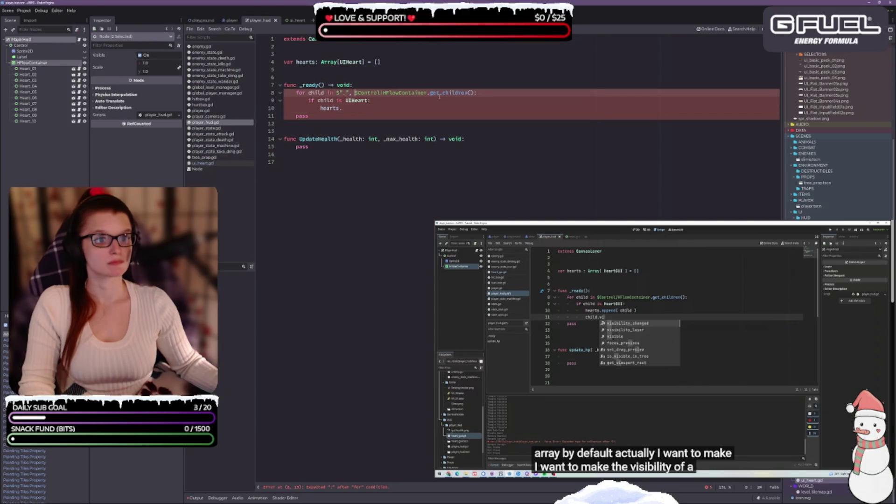
{"action": "key", "text": "BackSpace"}
{"action": "key", "text": "BackSpace"}
{"action": "key", "text": "BackSpace"}
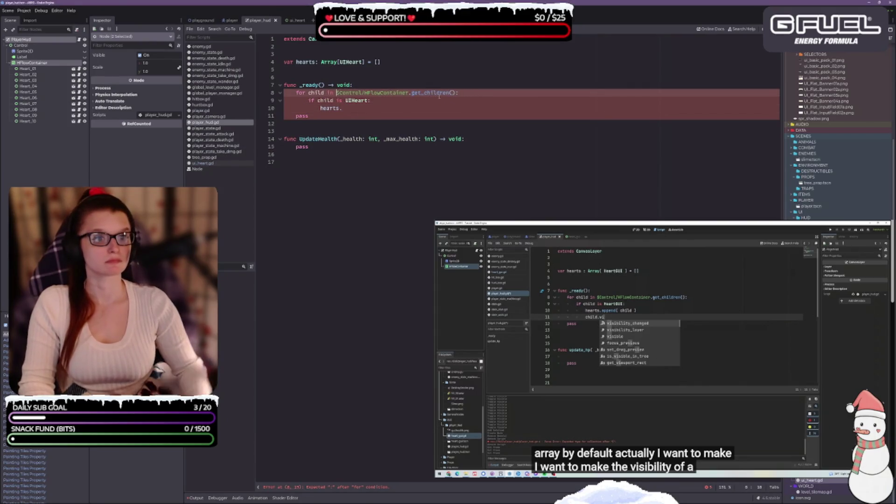
{"action": "key", "text": "BackSpace"}
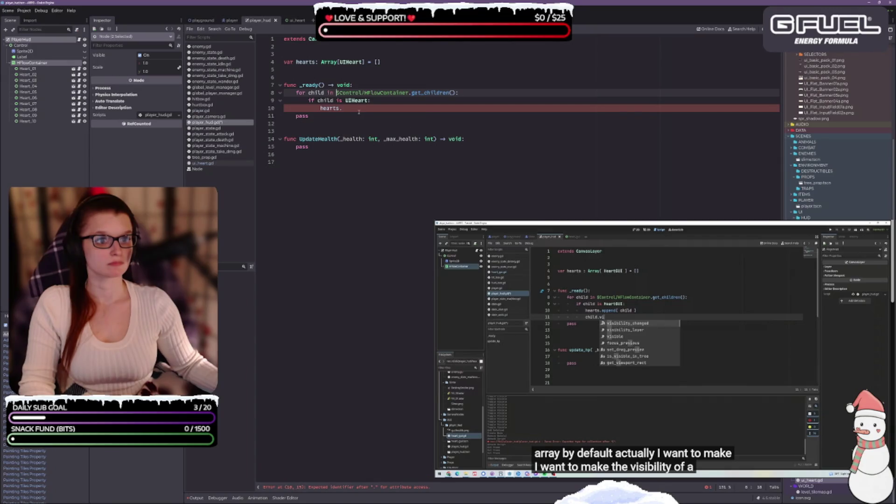
Complete the line as hearts.append(child) inside the UIHeart check
{"action": "left_click", "coordinate": [363, 109]}
{"action": "type", "text": "a"}
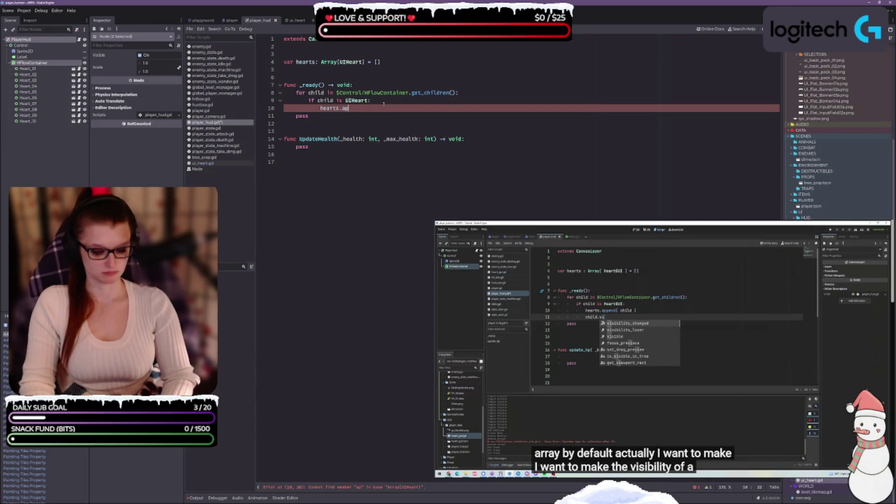
{"action": "type", "text": "p"}
{"action": "key", "text": "Return"}
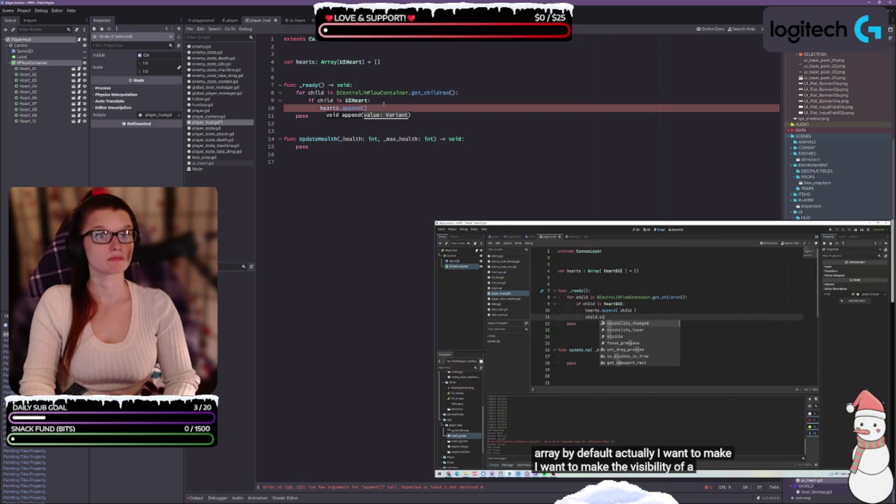
{"action": "type", "text": ")"}
{"action": "key", "text": "Return"}
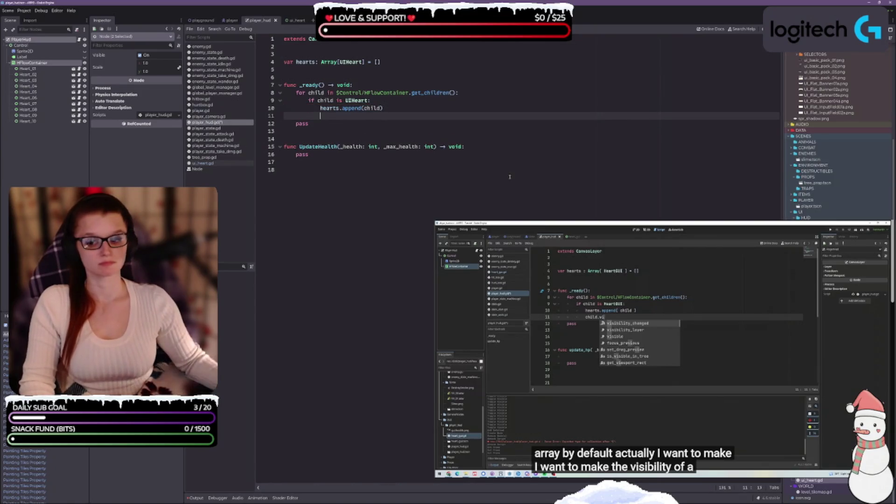
{"action": "key", "text": "XF86AudioPlay"}
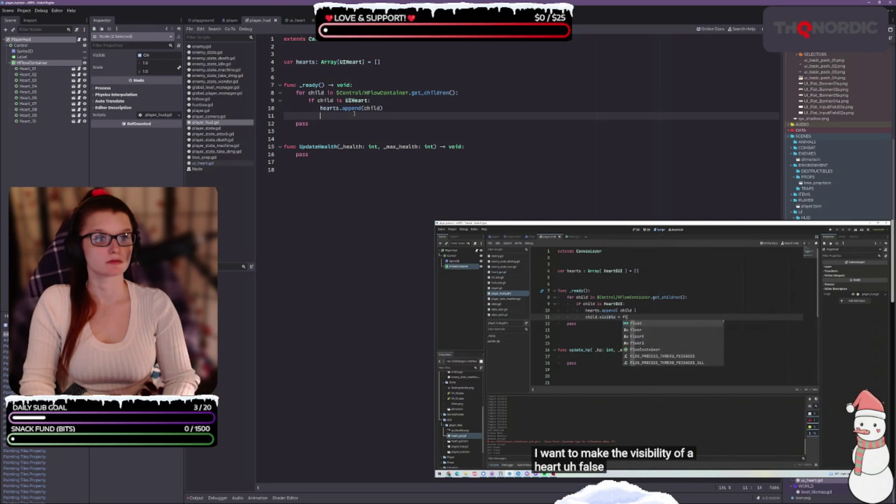
Add child.visible = false below the append and remove the extra blank lines
{"action": "type", "text": "child.vis"}
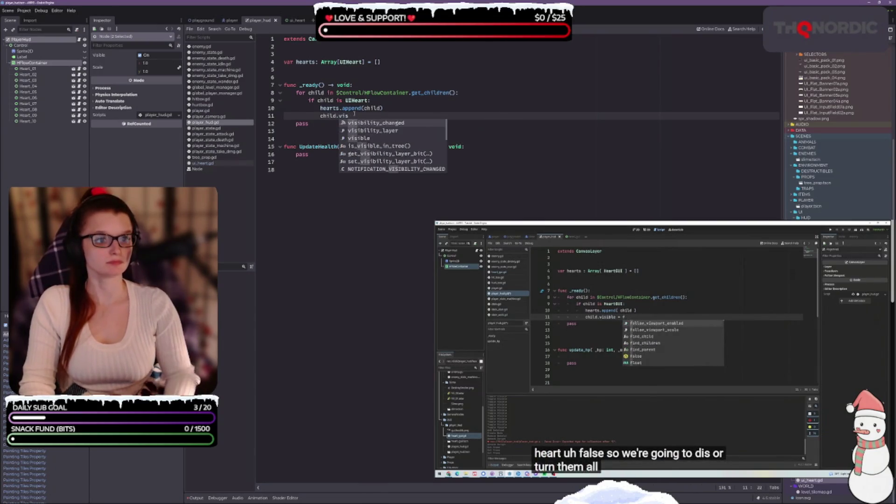
{"action": "key", "text": "Down"}
{"action": "key", "text": "Return"}
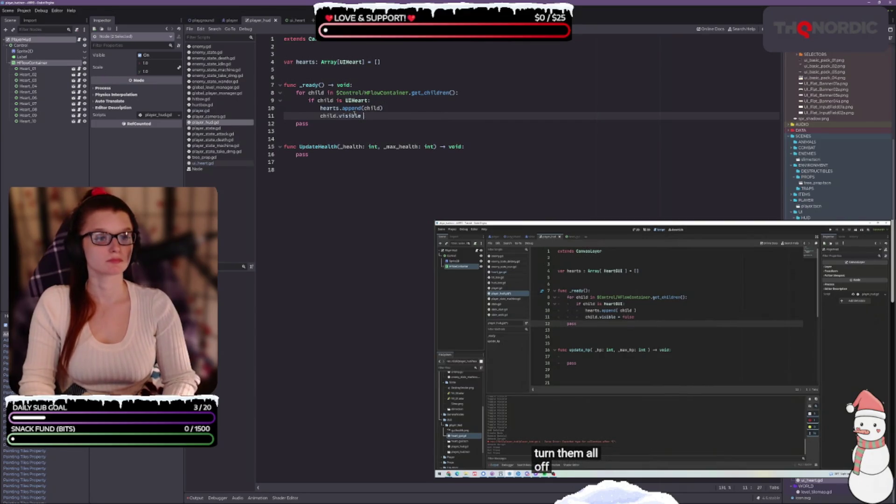
{"action": "type", "text": "= false"}
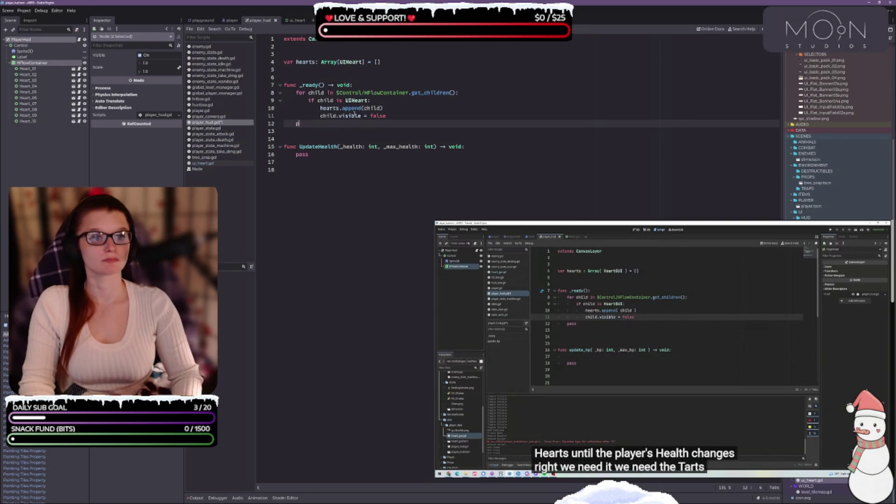
{"action": "key", "text": "BackSpace"}
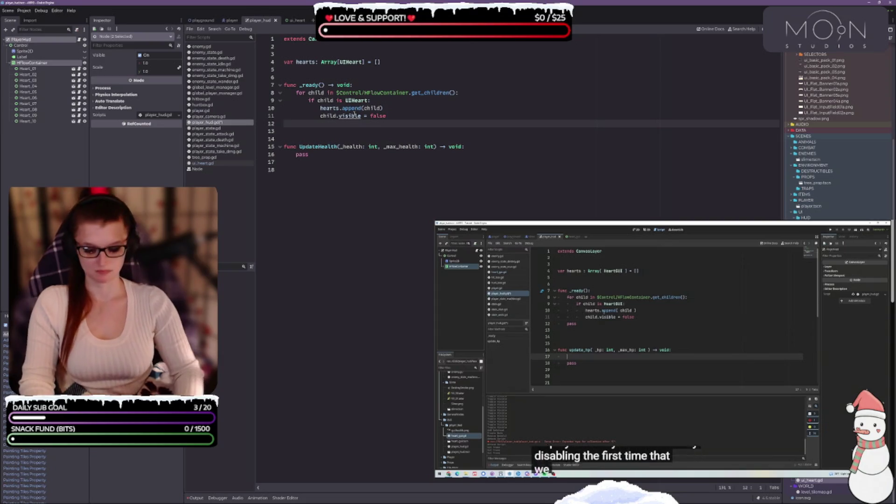
{"action": "key", "text": "BackSpace"}
{"action": "left_click", "coordinate": [332, 147]}
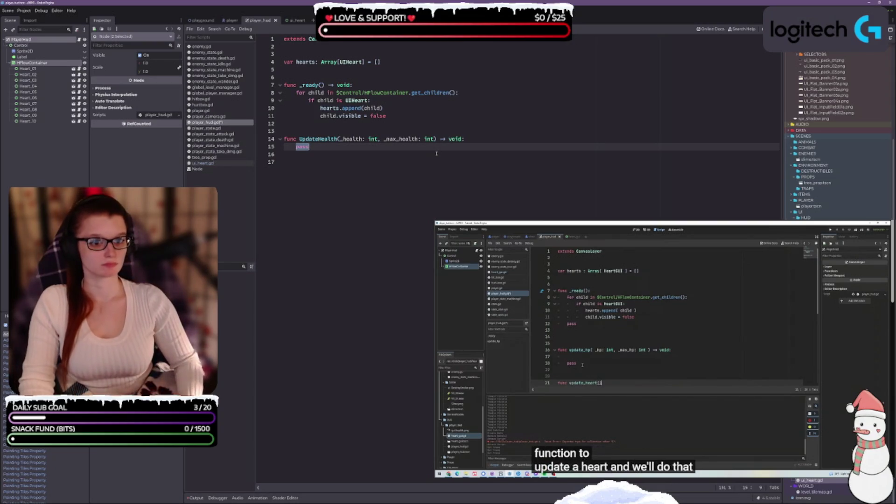
Write func UpdateHeart(_index: int, _health: int) -> void: with a pass body below UpdateHealth
{"action": "left_click", "coordinate": [436, 154]}
{"action": "key", "text": "Return"}
{"action": "key", "text": "Return"}
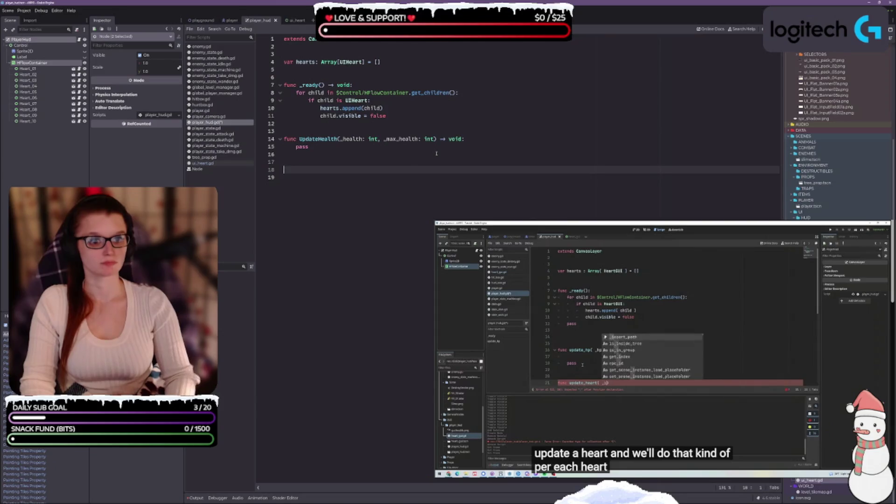
{"action": "type", "text": "func UpdateHear"}
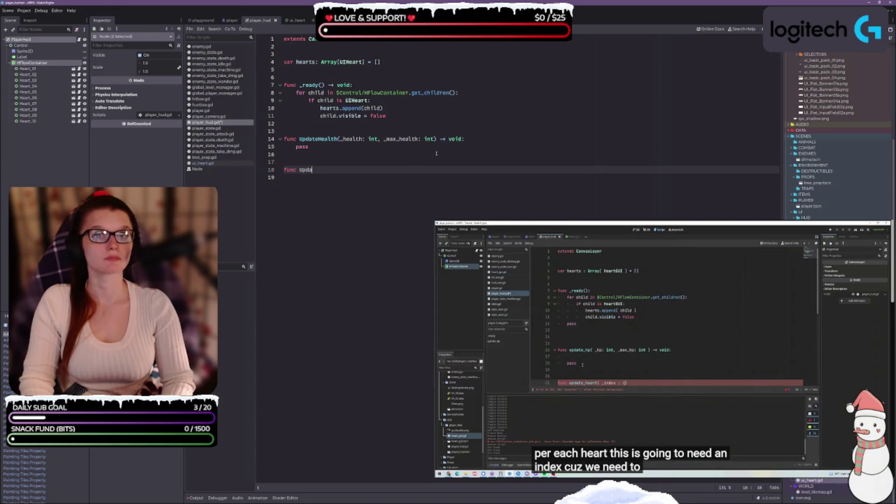
{"action": "type", "text": "t"}
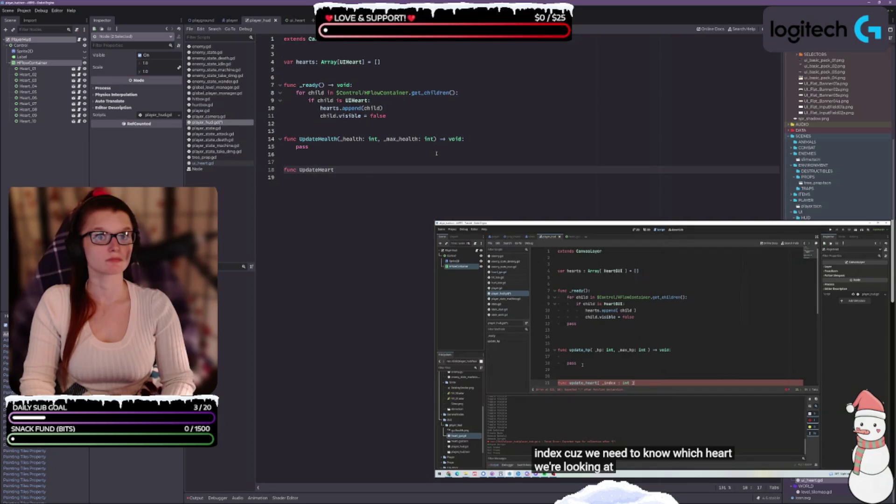
{"action": "type", "text": "(_index: i"}
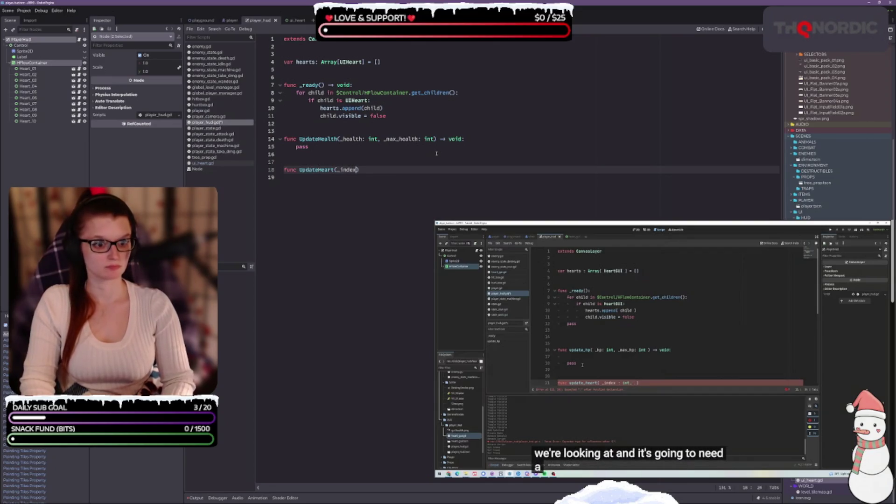
{"action": "type", "text": "nt"}
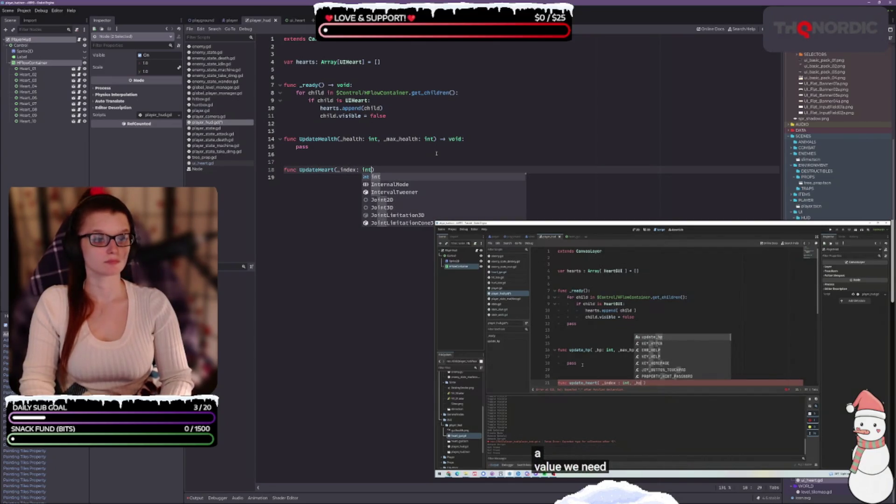
{"action": "type", "text": ", _"}
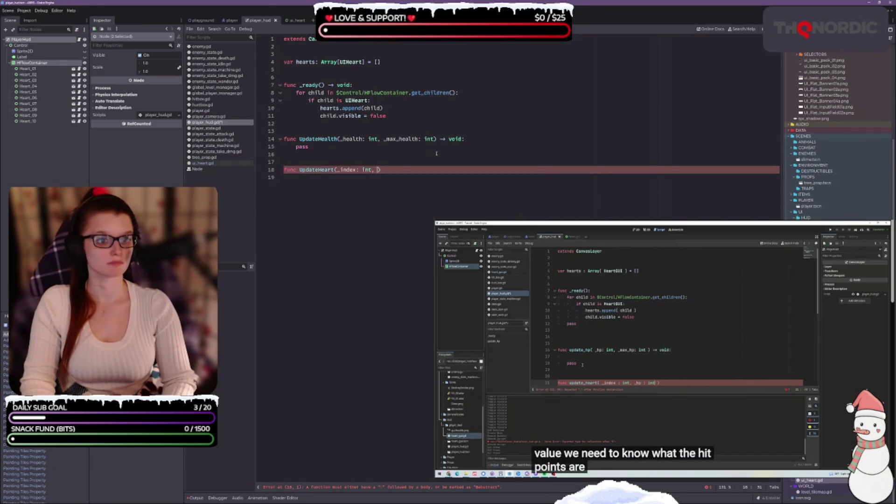
{"action": "type", "text": "health: "}
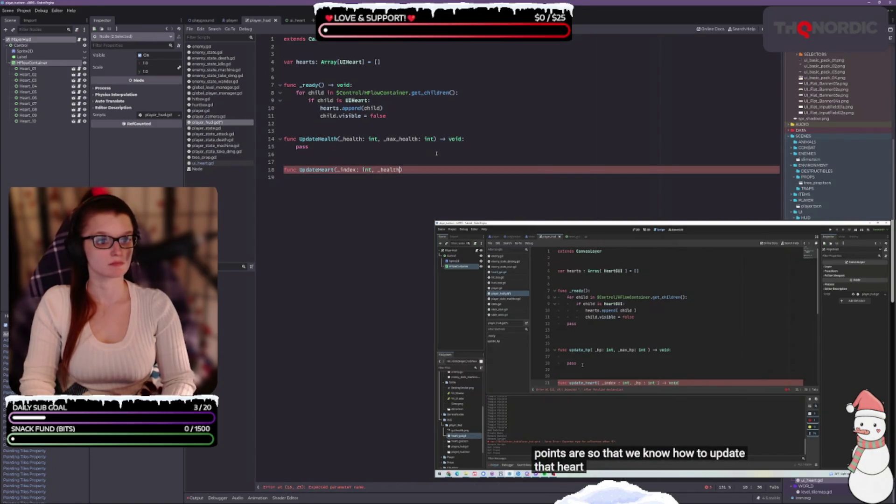
{"action": "type", "text": "int) ->"}
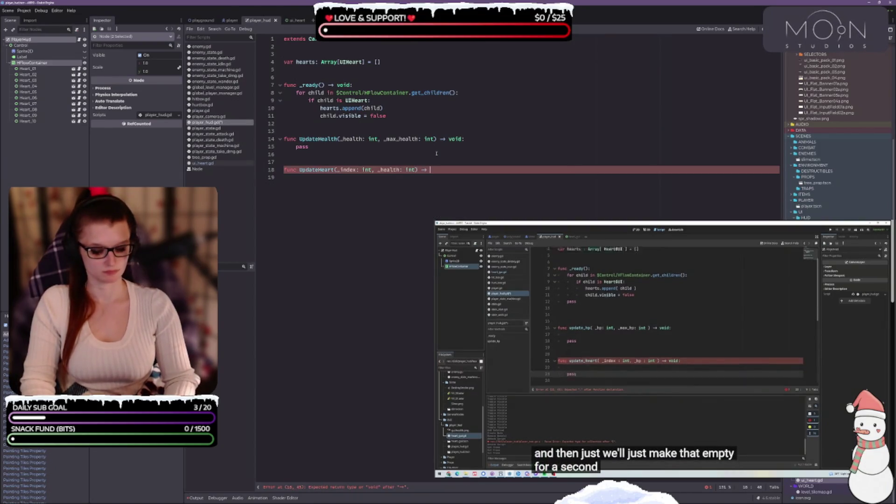
{"action": "type", "text": " void:"}
{"action": "key", "text": "Return"}
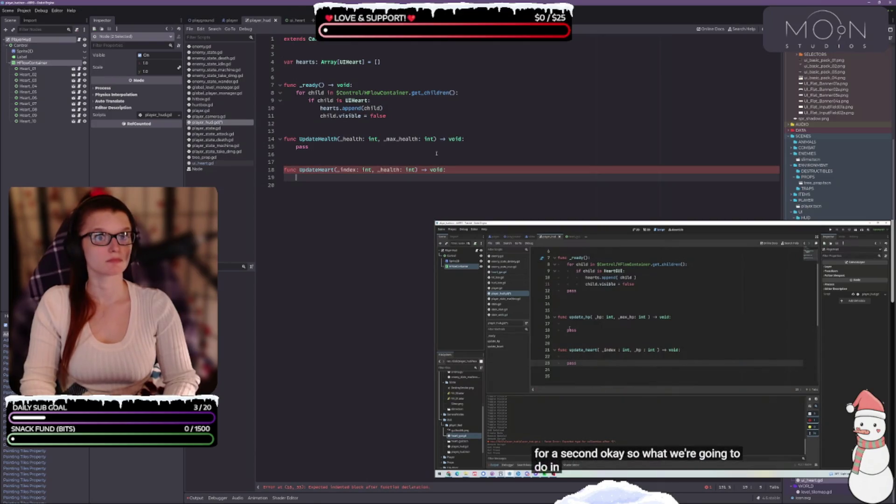
{"action": "type", "text": "pass"}
{"action": "key", "text": "Home"}
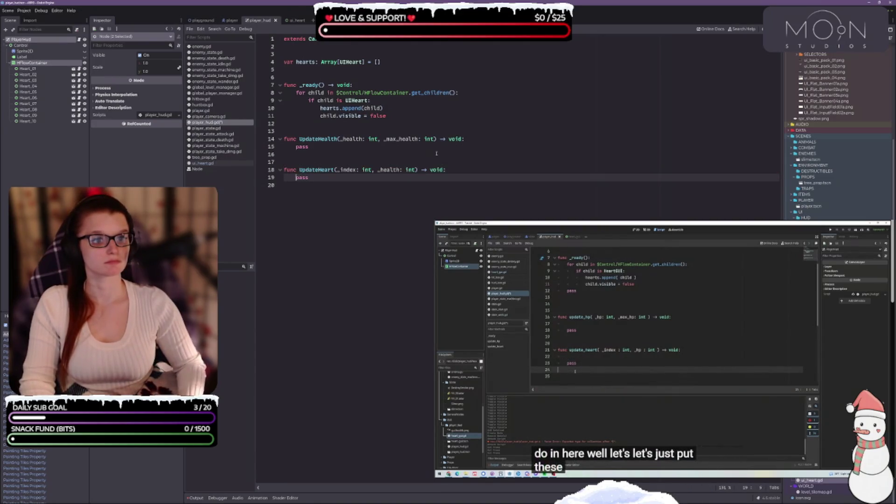
{"action": "key", "text": "Return"}
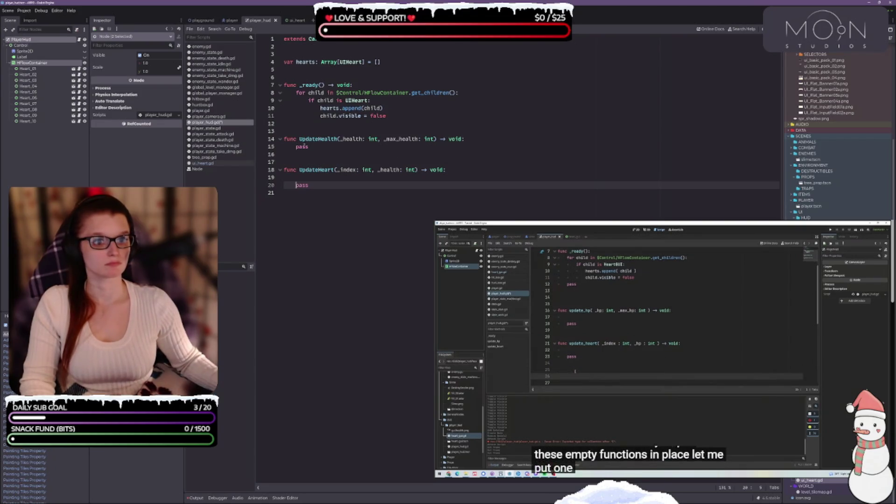
{"action": "left_click", "coordinate": [308, 146]}
Write func UpdateMaxHealth(_max_health: int) -> void: with pass after UpdateHeart
{"action": "left_click", "coordinate": [352, 189]}
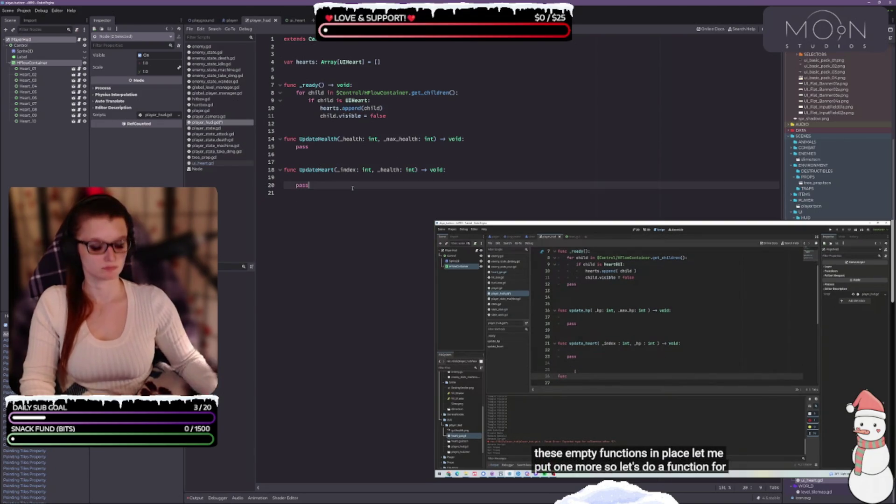
{"action": "key", "text": "Return"}
{"action": "key", "text": "Return"}
{"action": "key", "text": "Return"}
{"action": "type", "text": "func UpdateMaxHe"}
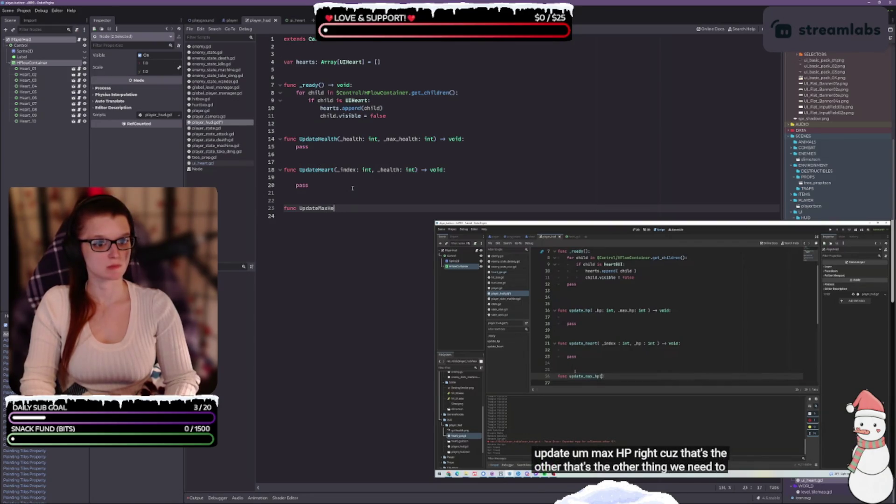
{"action": "type", "text": "alth(_max"}
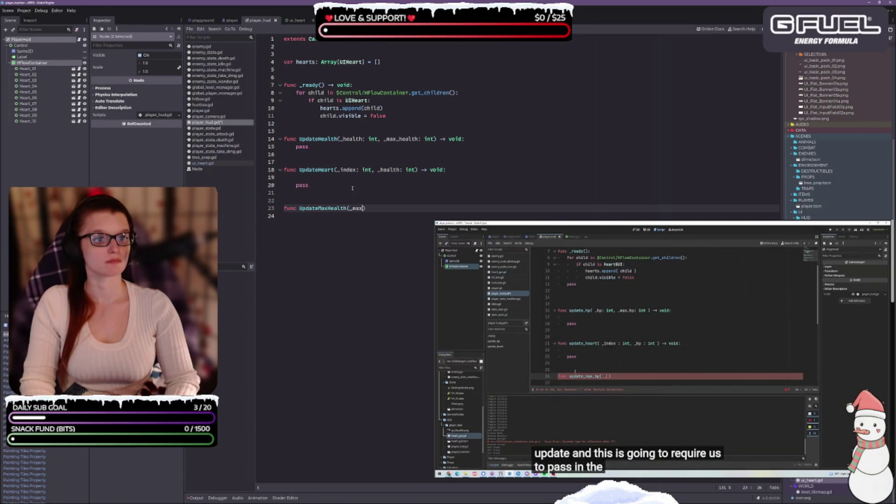
{"action": "type", "text": "_health: "}
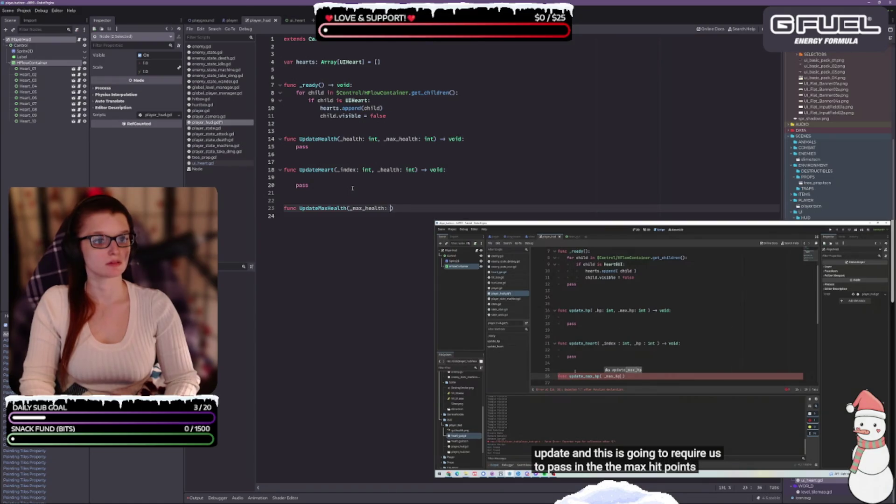
{"action": "type", "text": "int"}
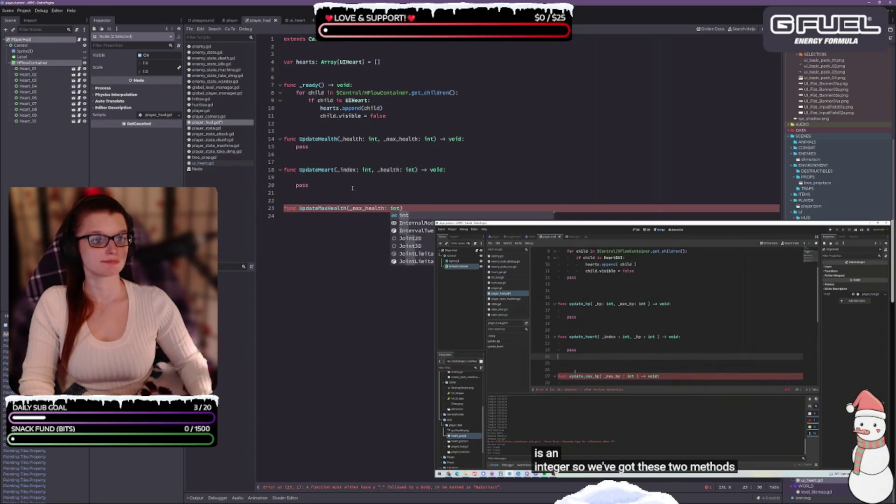
{"action": "type", "text": ") -> voi"}
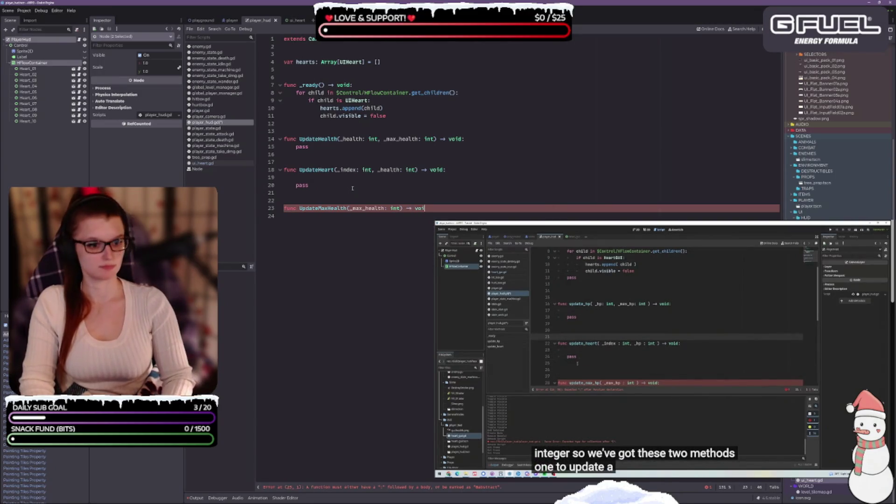
{"action": "type", "text": "d:"}
{"action": "key", "text": "Return"}
{"action": "key", "text": "Return"}
{"action": "type", "text": "pass"}
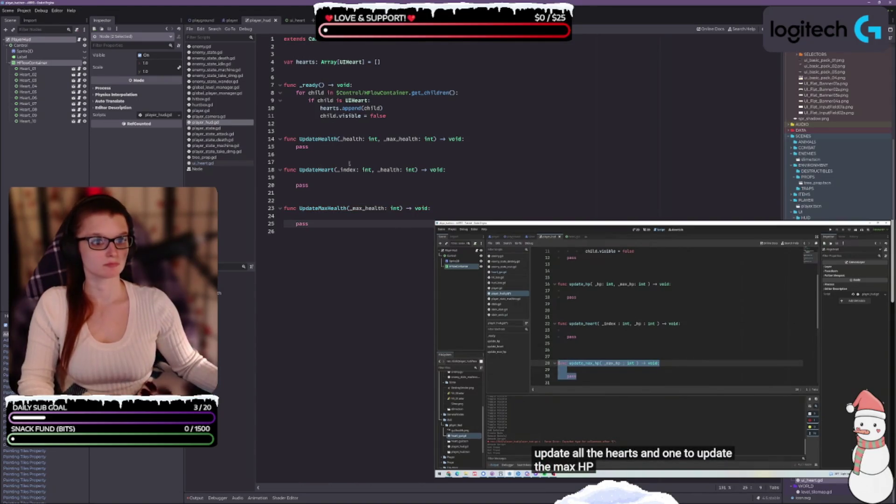
Make room below UpdateHealth and select the whole UpdateMaxHealth function
{"action": "left_click", "coordinate": [330, 147]}
{"action": "key", "text": "Return"}
{"action": "key", "text": "Return"}
{"action": "key", "text": "Return"}
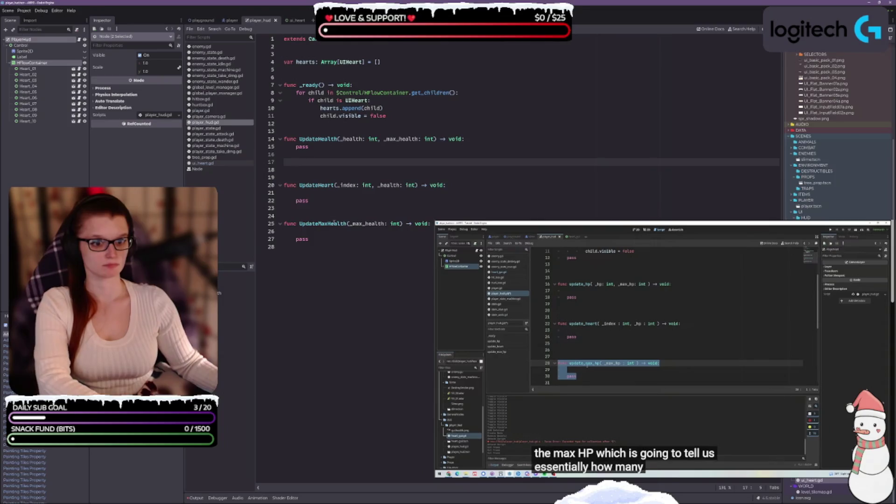
{"action": "mouse_move", "coordinate": [309, 247]}
{"action": "left_mouse_down"}
{"action": "mouse_move", "coordinate": [277, 243]}
{"action": "mouse_move", "coordinate": [294, 172]}
{"action": "left_mouse_up"}
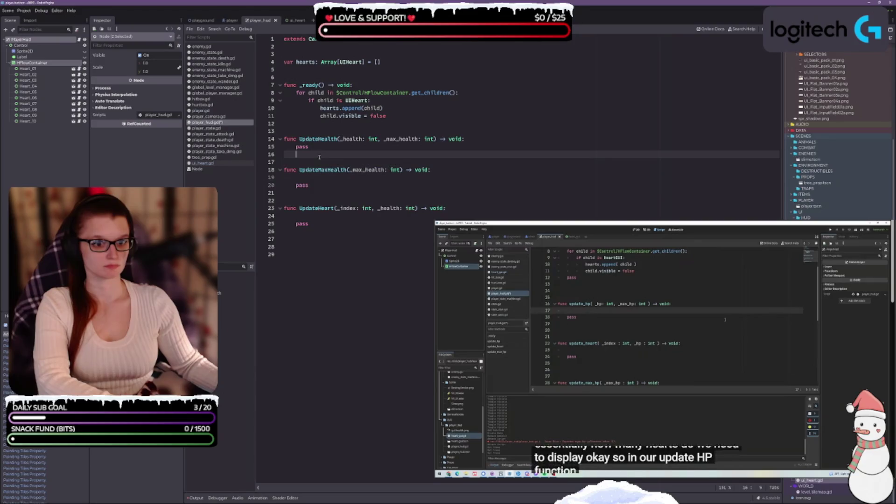
Move the UpdateMaxHealth function above UpdateHeart
{"action": "left_click", "coordinate": [315, 193]}
{"action": "left_click", "coordinate": [317, 198]}
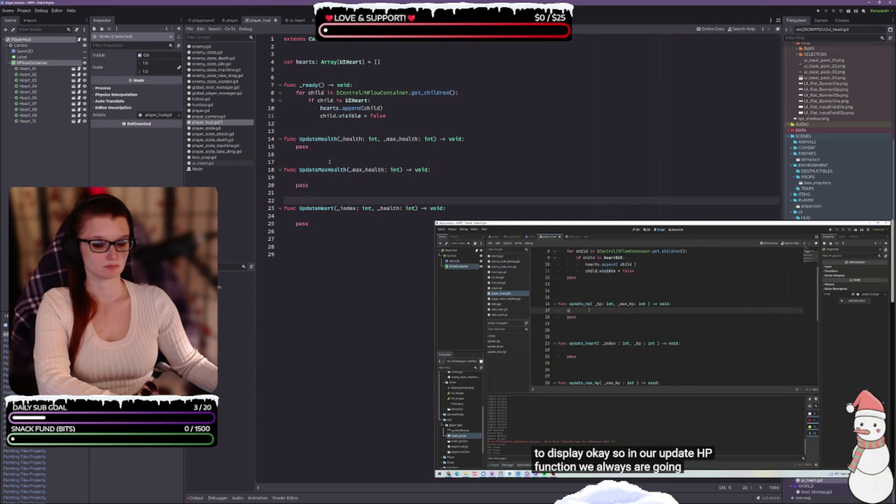
{"action": "left_click", "coordinate": [329, 161]}
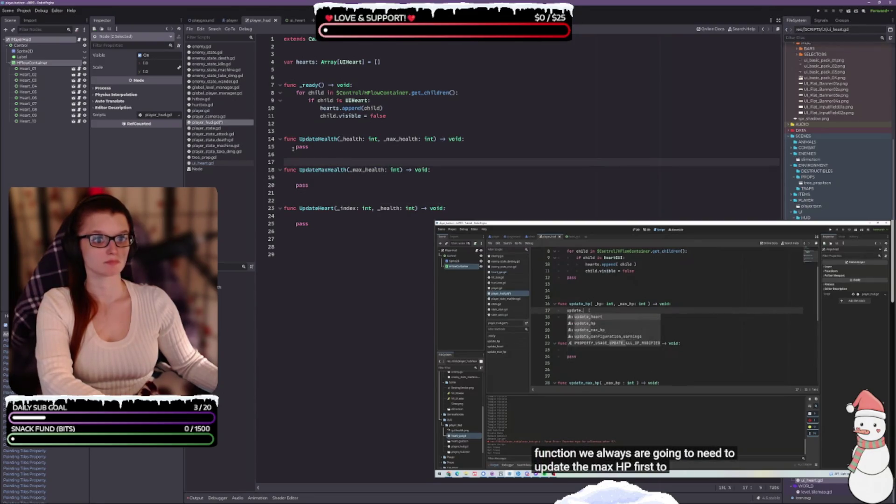
Add an UpdateMaxHealth(_max_health) call at the top of UpdateHealth
{"action": "left_click", "coordinate": [315, 147]}
{"action": "key", "text": "Return"}
{"action": "key", "text": "Up"}
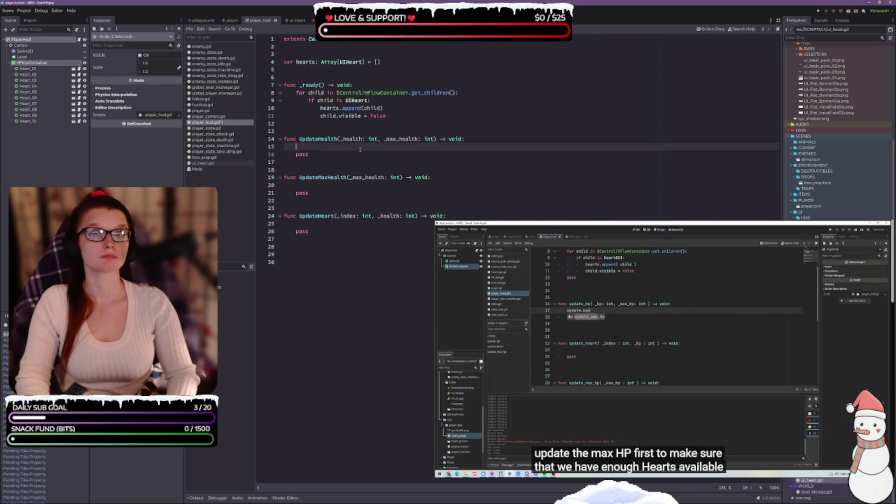
{"action": "type", "text": "update"}
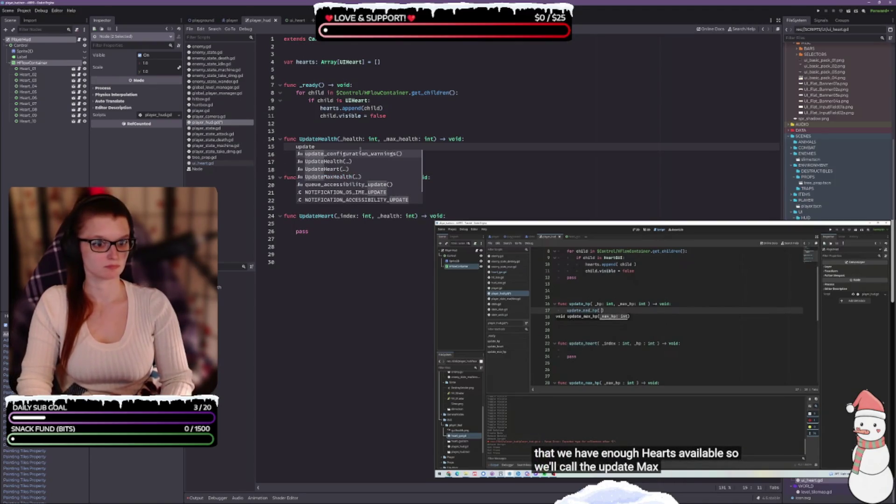
{"action": "key", "text": "Down"}
{"action": "key", "text": "Down"}
{"action": "key", "text": "Down"}
{"action": "key", "text": "Return"}
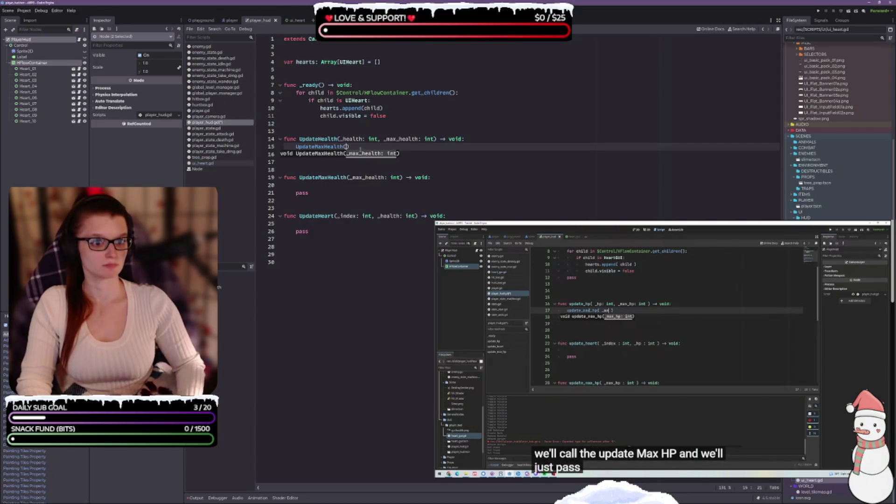
{"action": "type", "text": "_max"}
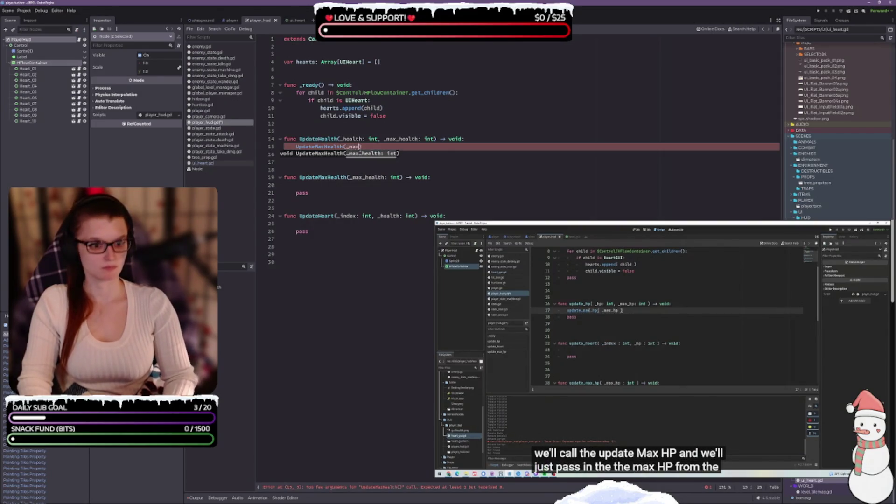
{"action": "key", "text": "Return"}
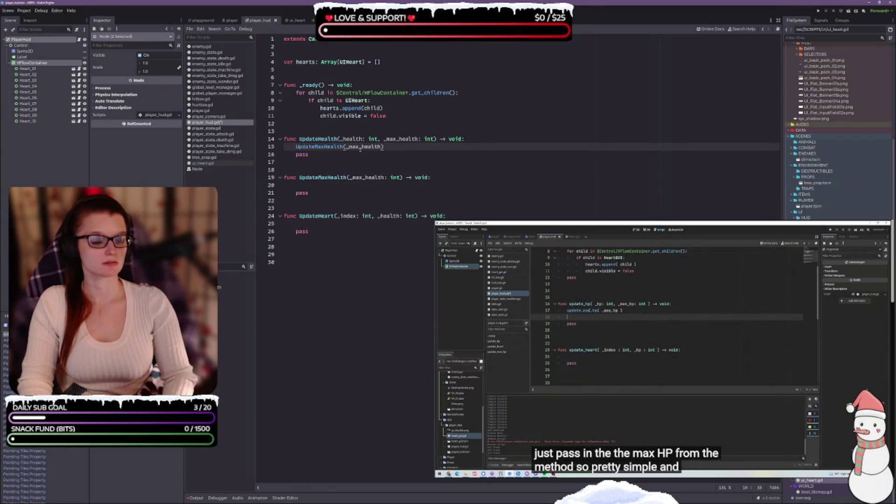
Replace UpdateHealth's pass with 'for i in _max_health:' calling UpdateHeart(i, _health)
{"action": "key", "text": "Down"}
{"action": "key", "text": "BackSpace"}
{"action": "key", "text": "BackSpace"}
{"action": "key", "text": "BackSpace"}
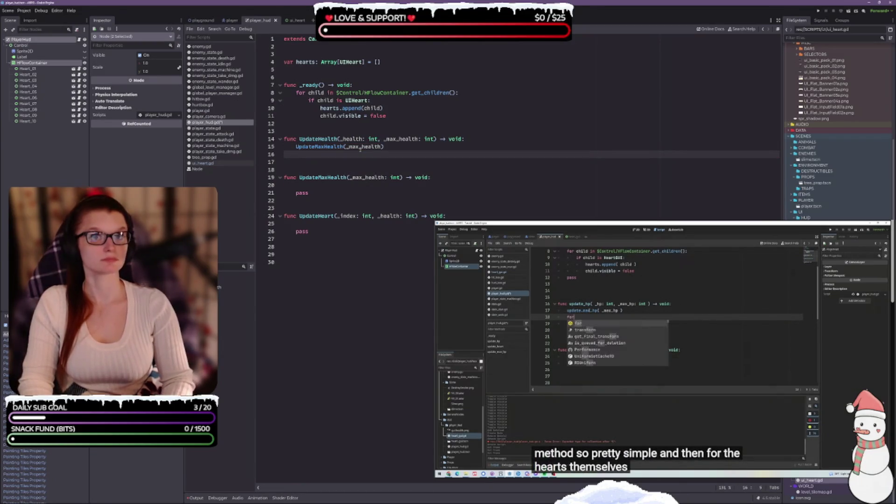
{"action": "type", "text": "for"}
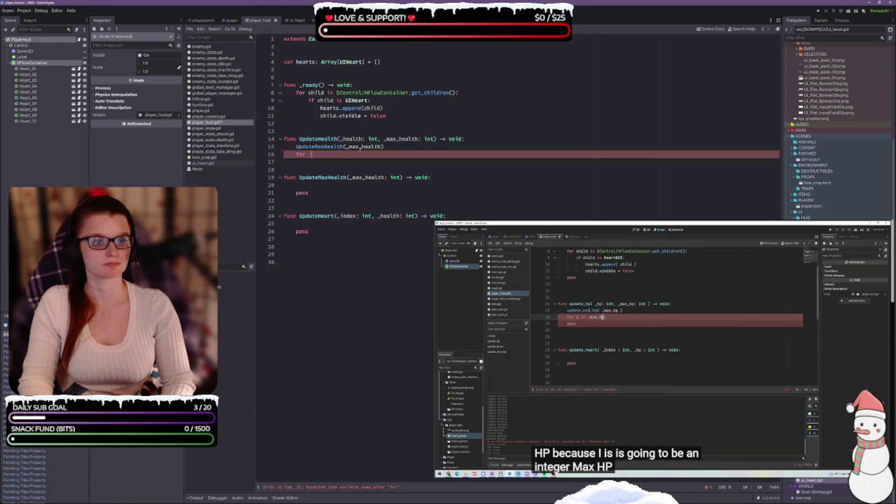
{"action": "type", "text": "i in"}
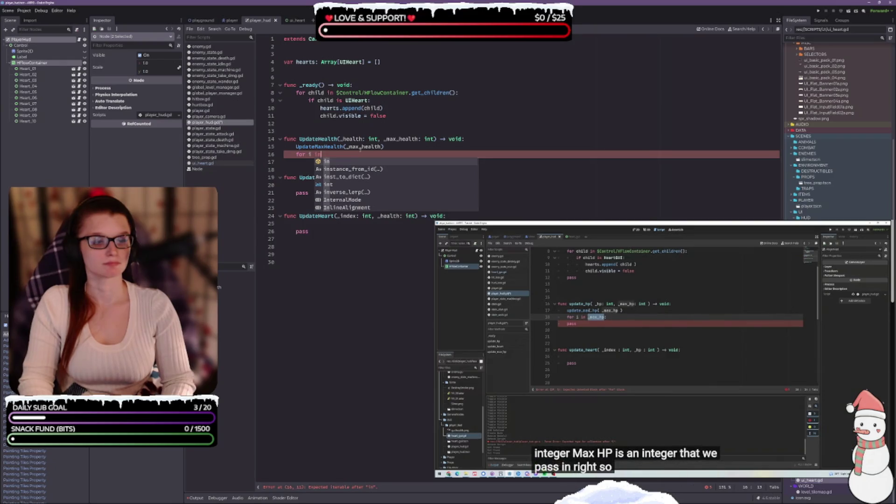
{"action": "type", "text": " _max_health"}
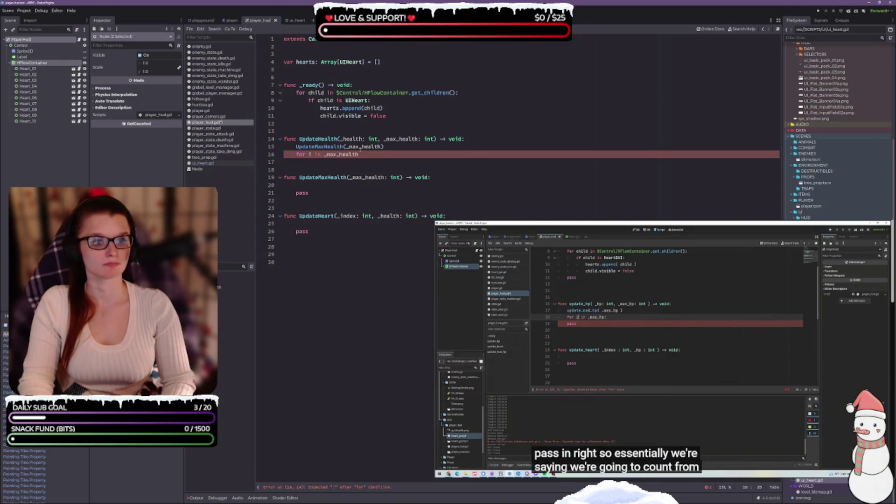
{"action": "type", "text": ":"}
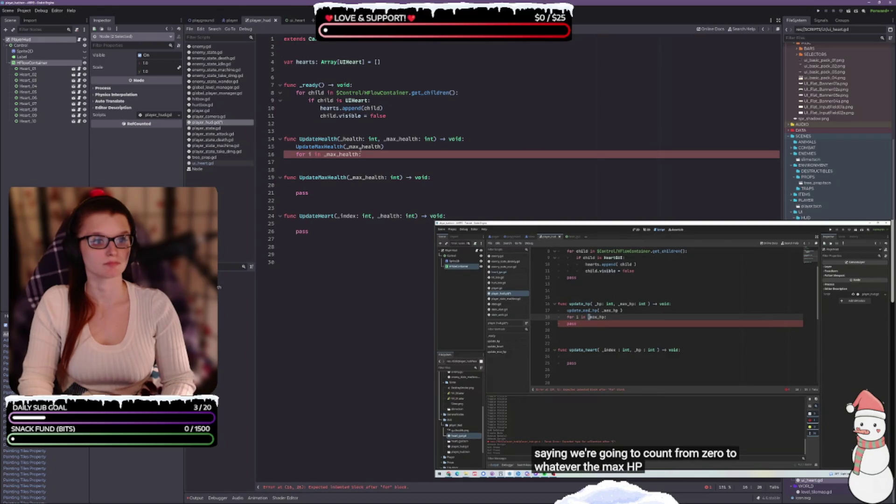
{"action": "key", "text": "Return"}
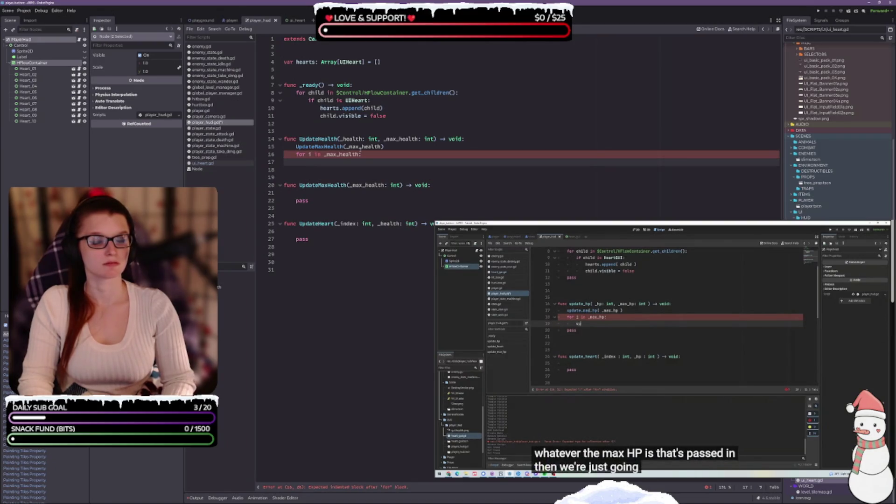
{"action": "type", "text": "upd"}
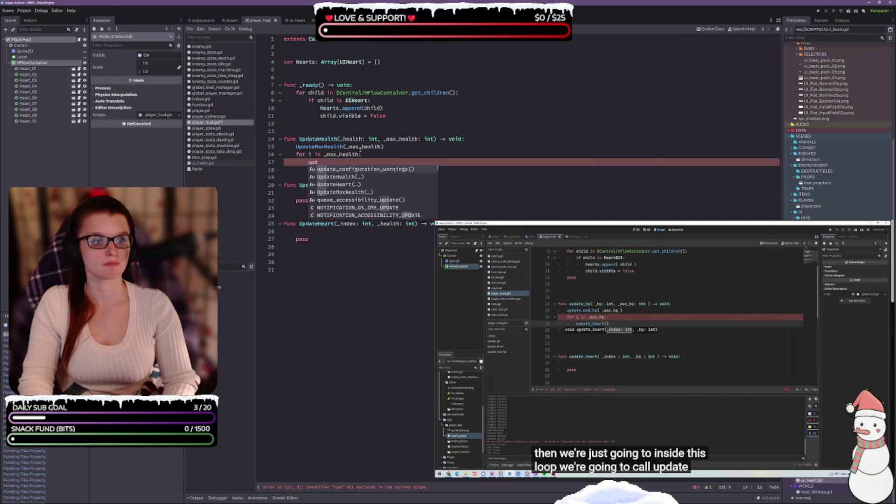
{"action": "key", "text": "Down"}
{"action": "key", "text": "Down"}
{"action": "key", "text": "Return"}
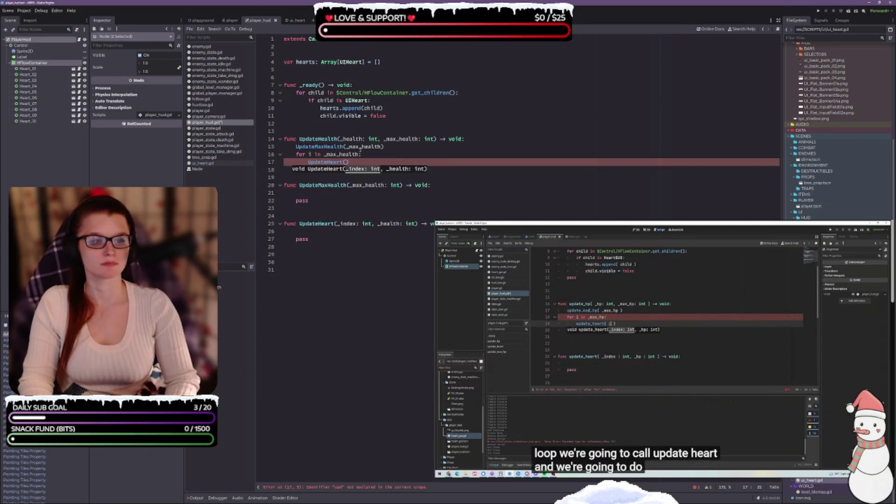
{"action": "type", "text": "i"}
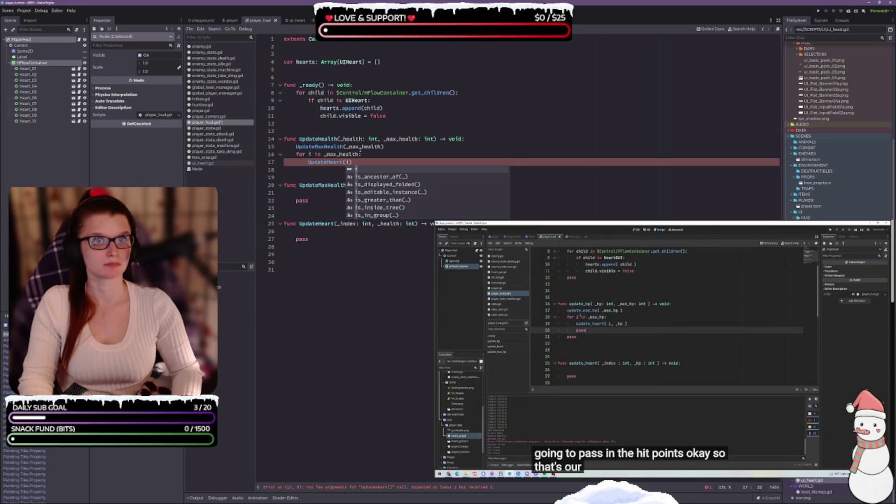
{"action": "type", "text": ", _hea"}
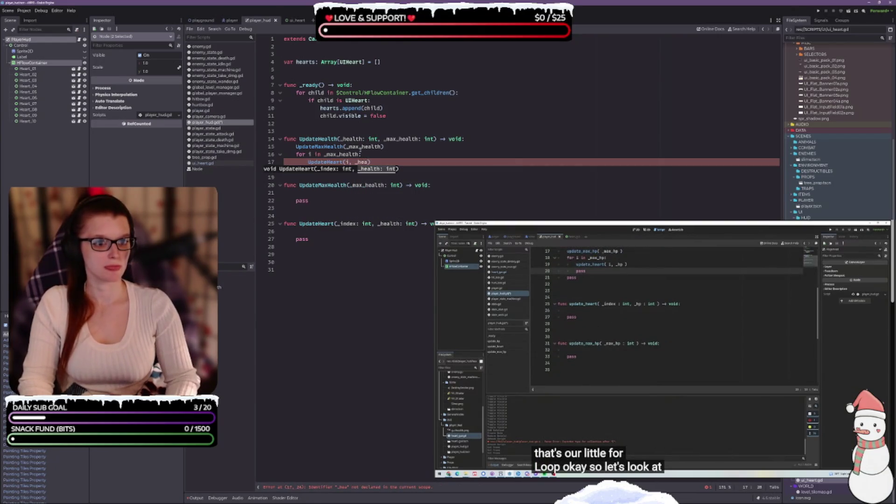
{"action": "type", "text": "lth"}
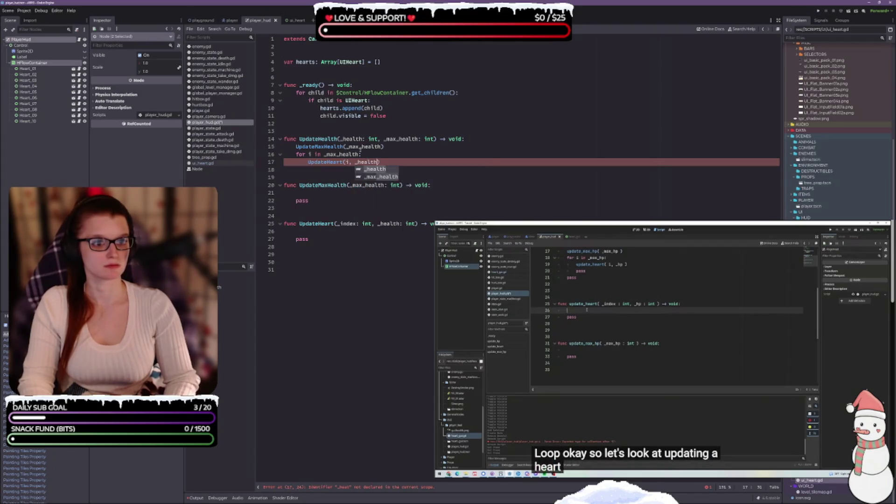
{"action": "key", "text": "Right"}
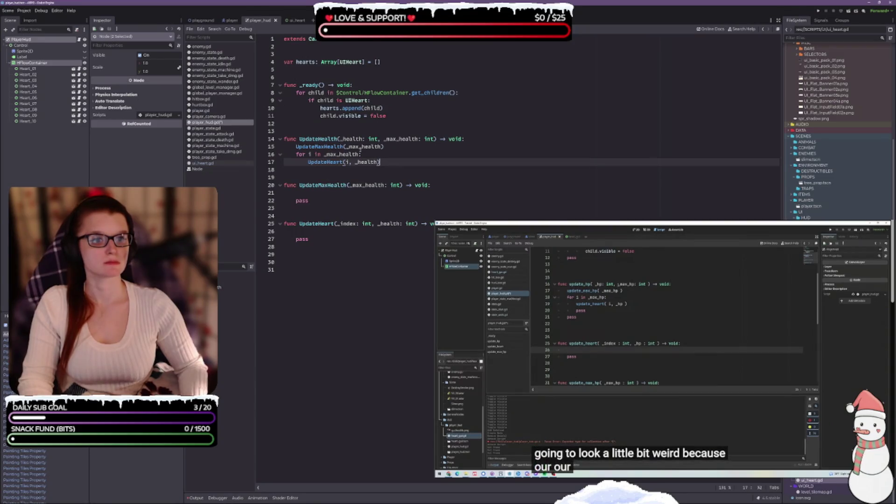
{"action": "key", "text": "Down"}
{"action": "key", "text": "Down"}
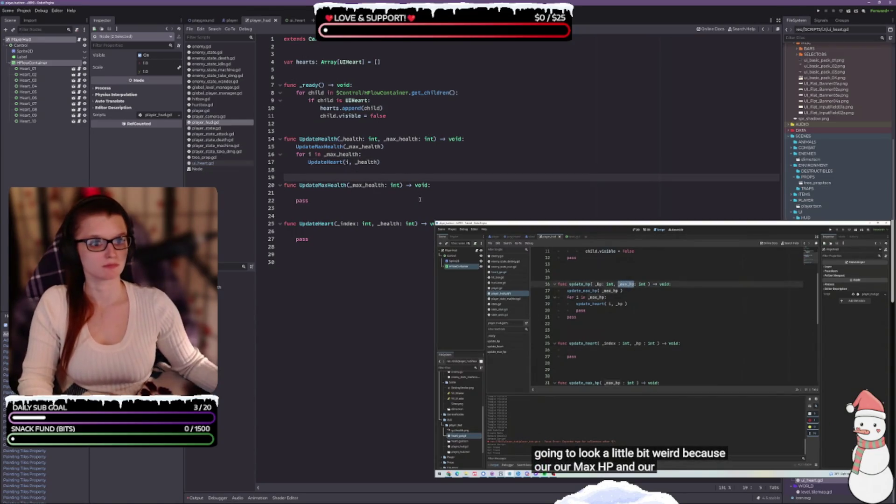
{"action": "left_click", "coordinate": [406, 160]}
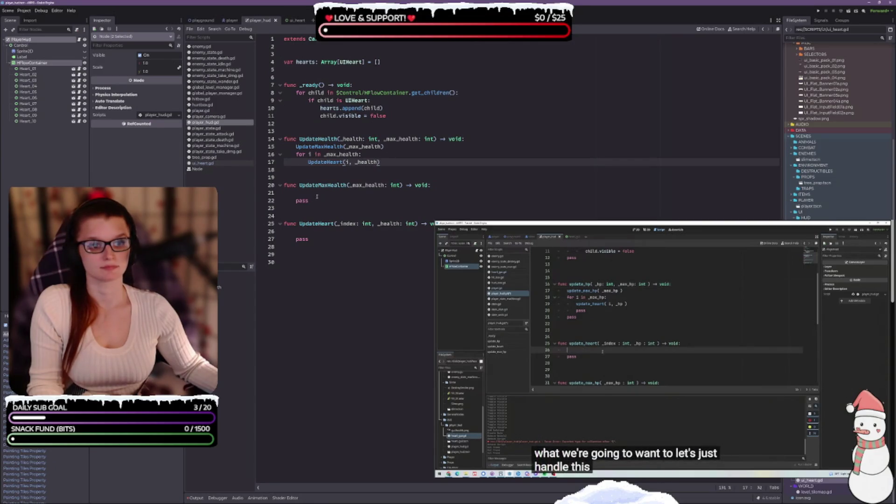
Declare _value in UpdateHeart as clampi of _health and _index, limited to 0 and 2
{"action": "left_click", "coordinate": [323, 230]}
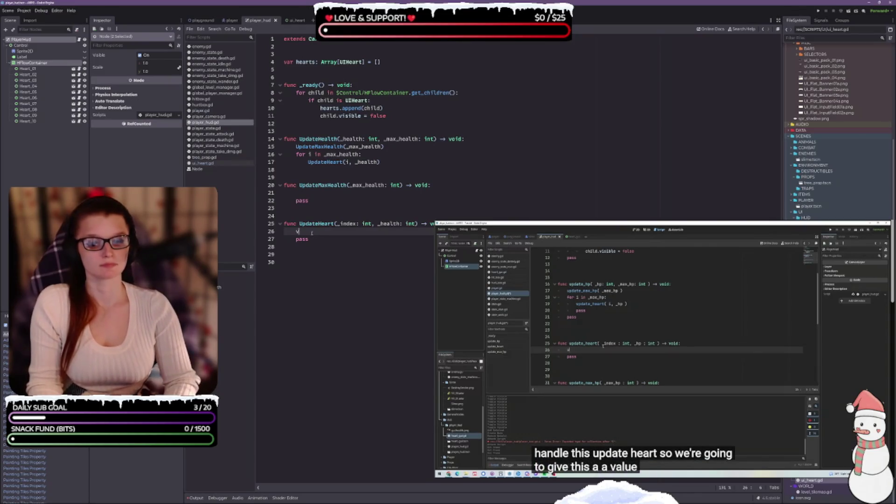
{"action": "type", "text": "var _value"}
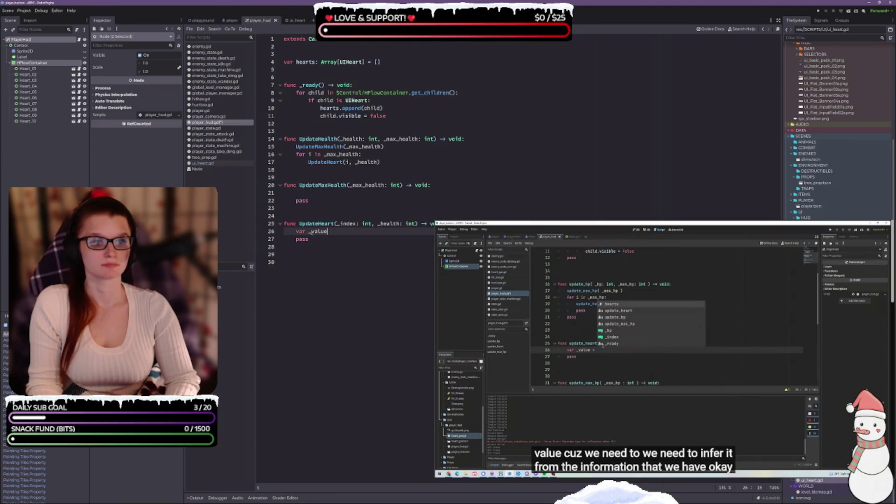
{"action": "type", "text": " ="}
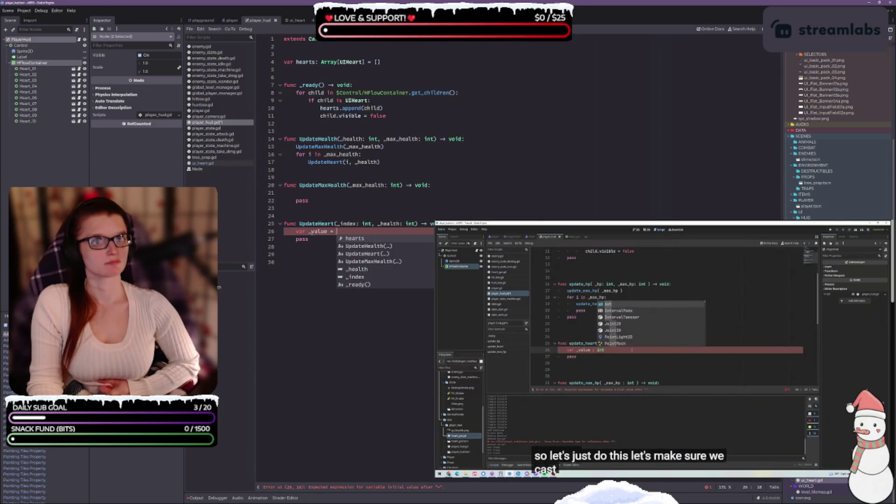
{"action": "key", "text": "BackSpace"}
{"action": "key", "text": "BackSpace"}
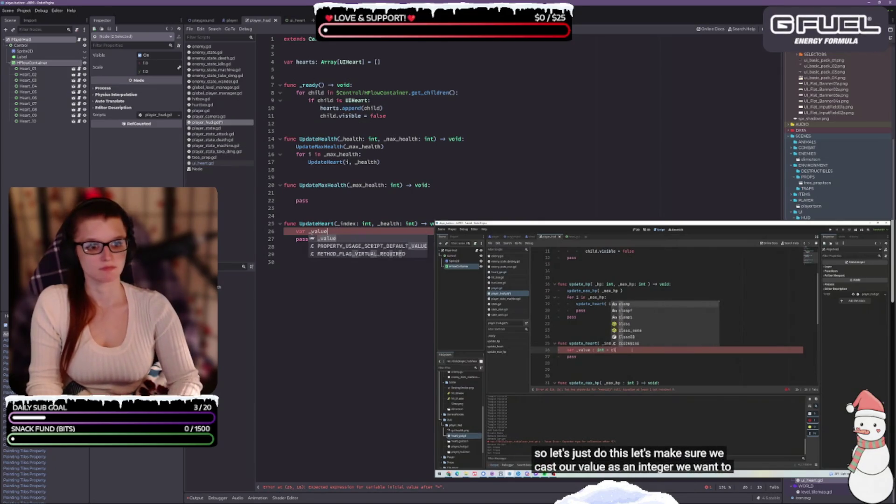
{"action": "type", "text": ": int"}
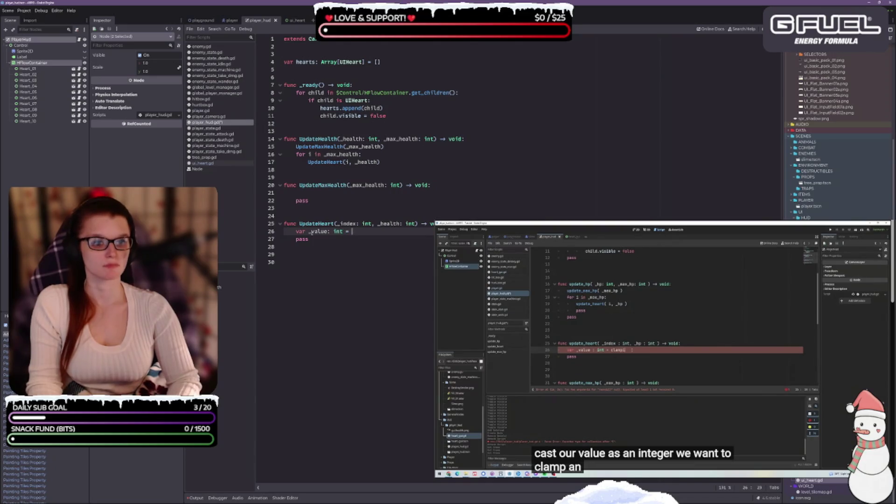
{"action": "type", "text": " ="}
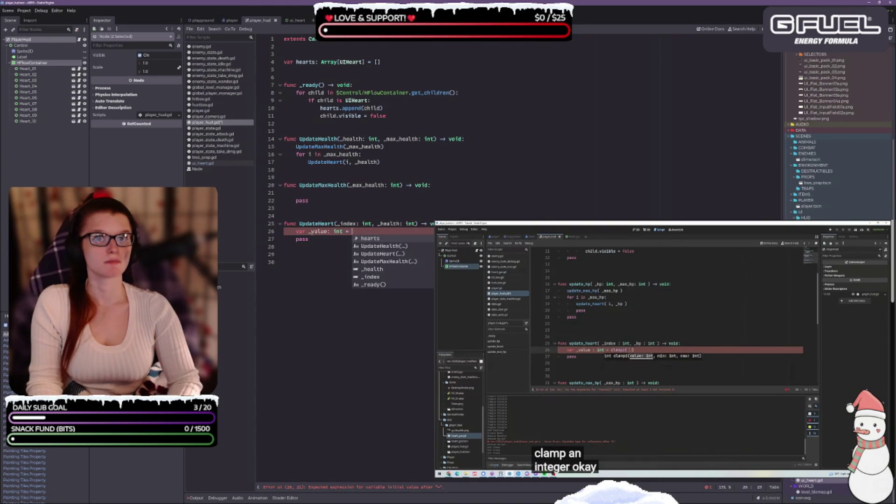
{"action": "type", "text": "ca"}
{"action": "type", "text": "lampi"}
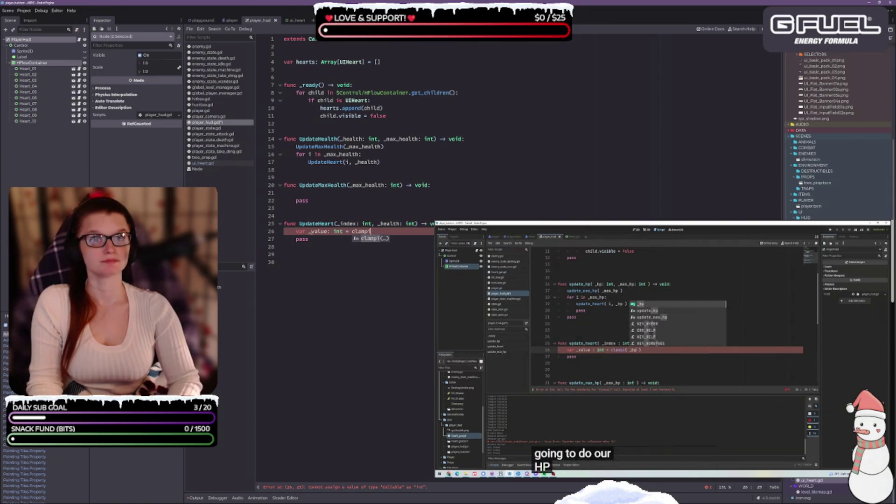
{"action": "type", "text": "("}
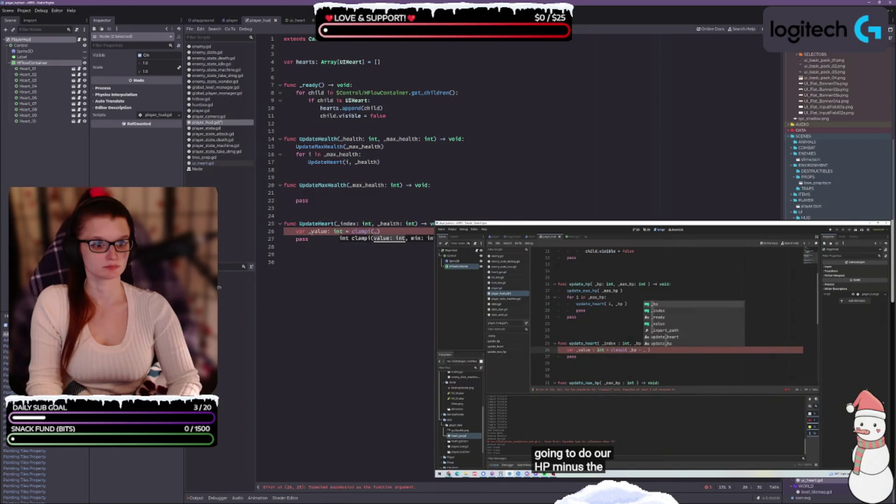
{"action": "type", "text": "_health - "}
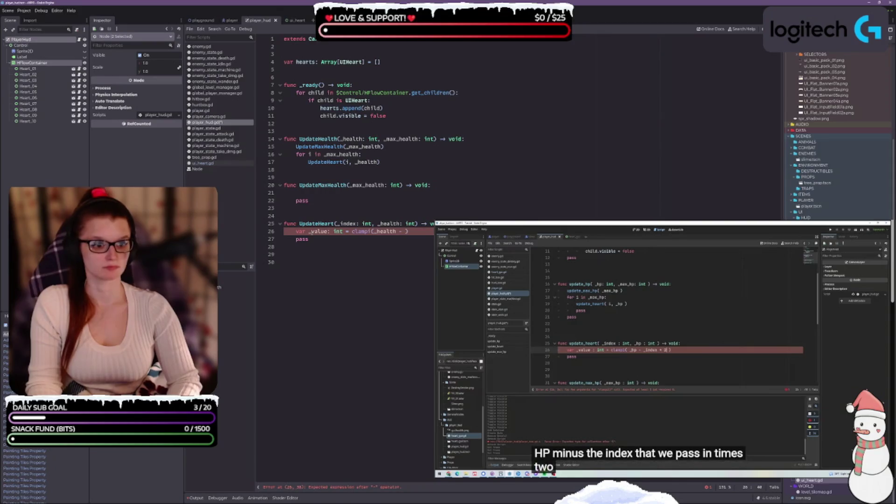
{"action": "type", "text": "_index"}
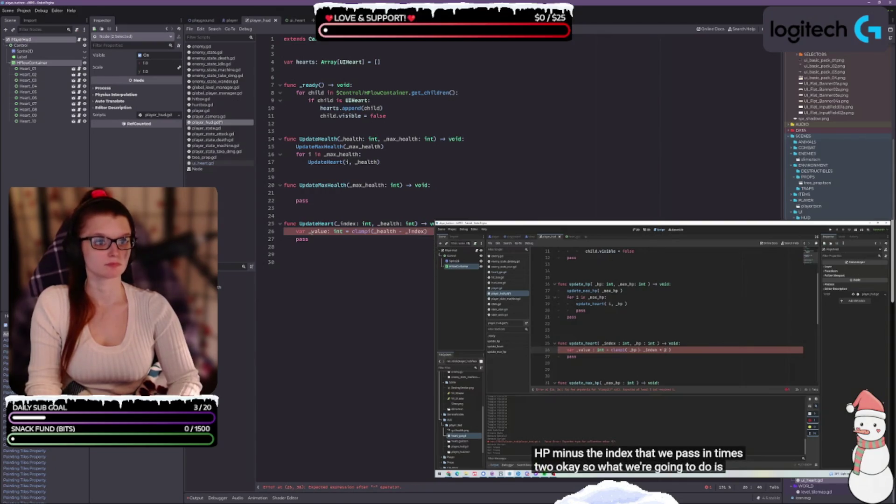
{"action": "type", "text": " +"}
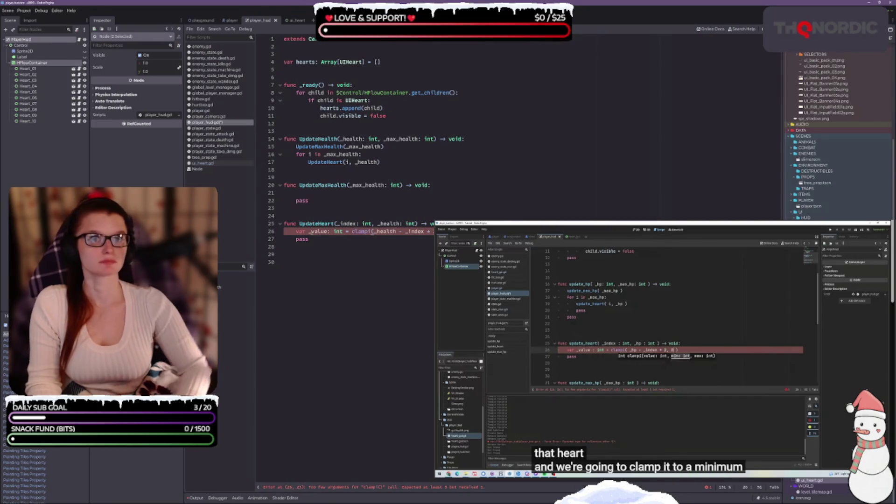
{"action": "type", "text": ","}
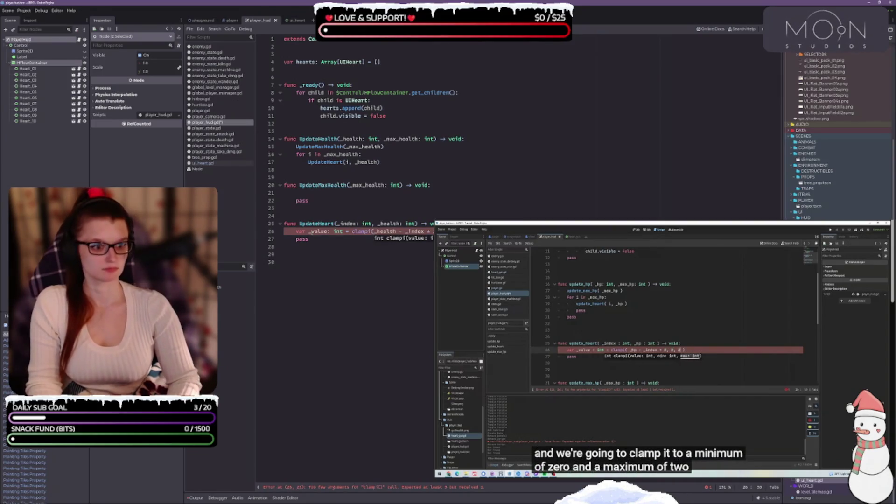
{"action": "type", "text": "0, 2"}
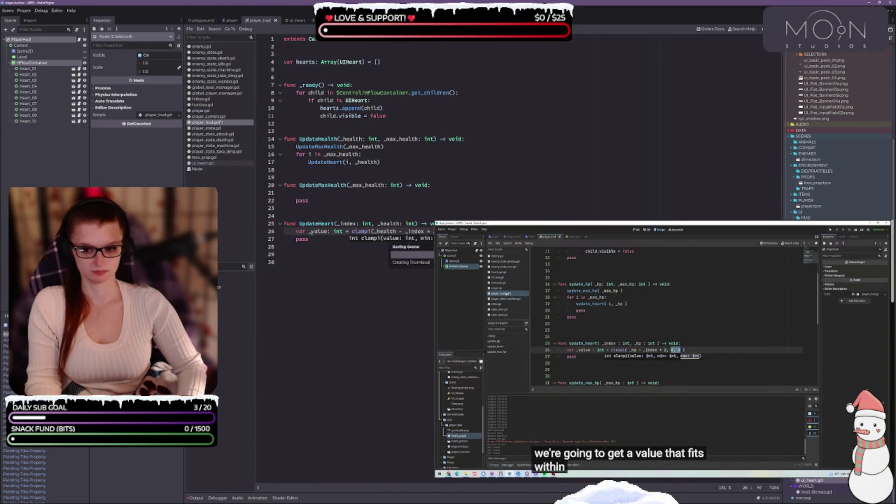
{"action": "key", "text": "End"}
{"action": "key", "text": "Return"}
Replace pass with hearts[_index].value = _value and save player_hud.gd
{"action": "left_click", "coordinate": [301, 247]}
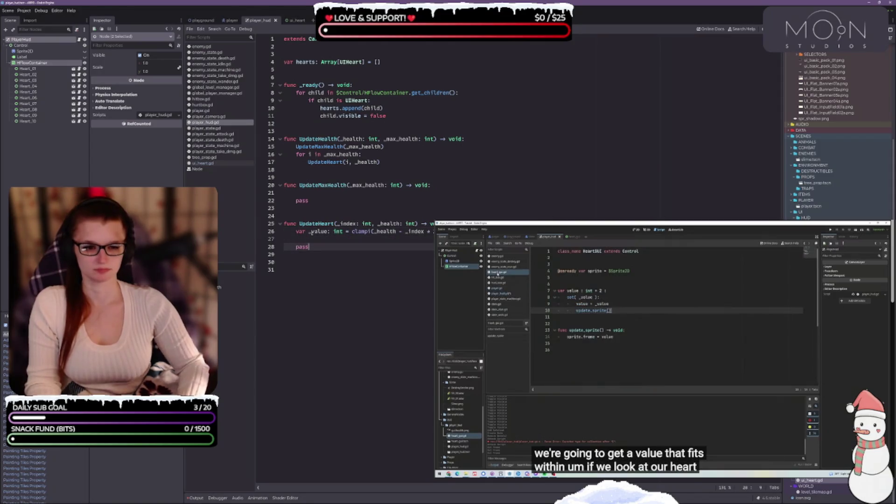
{"action": "key", "text": "ctrl+shift+k"}
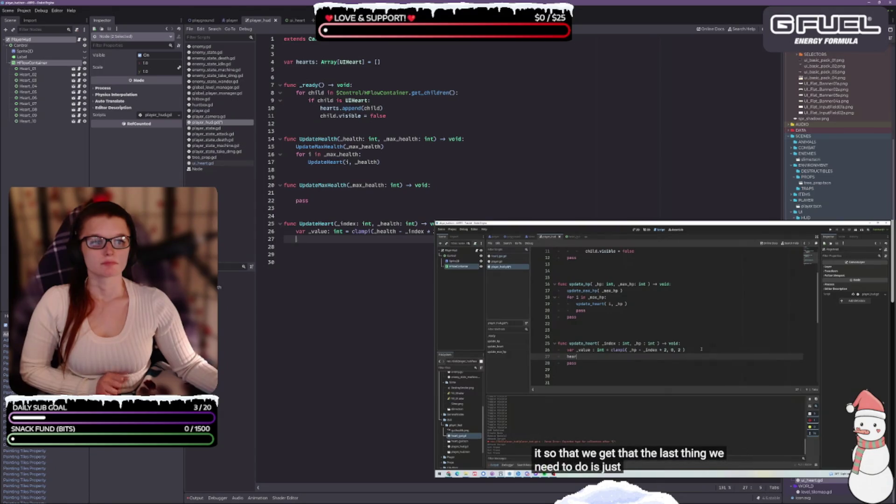
{"action": "type", "text": "H"}
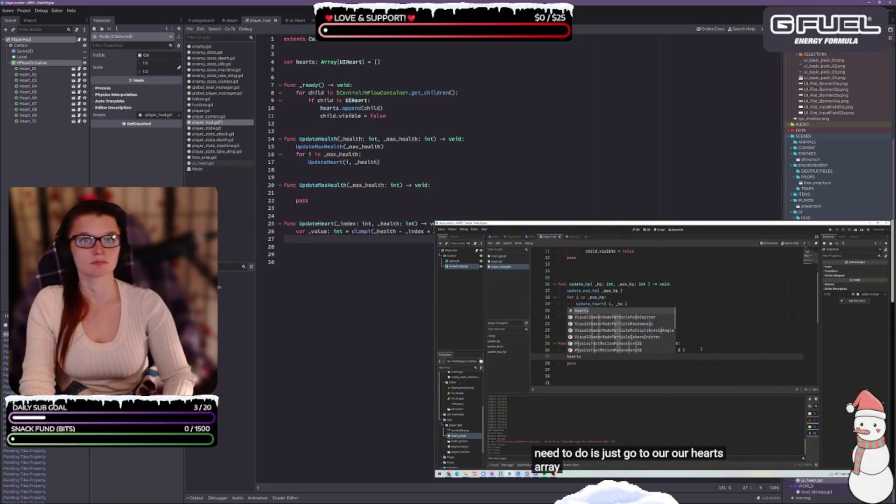
{"action": "key", "text": "BackSpace"}
{"action": "type", "text": "hearts"}
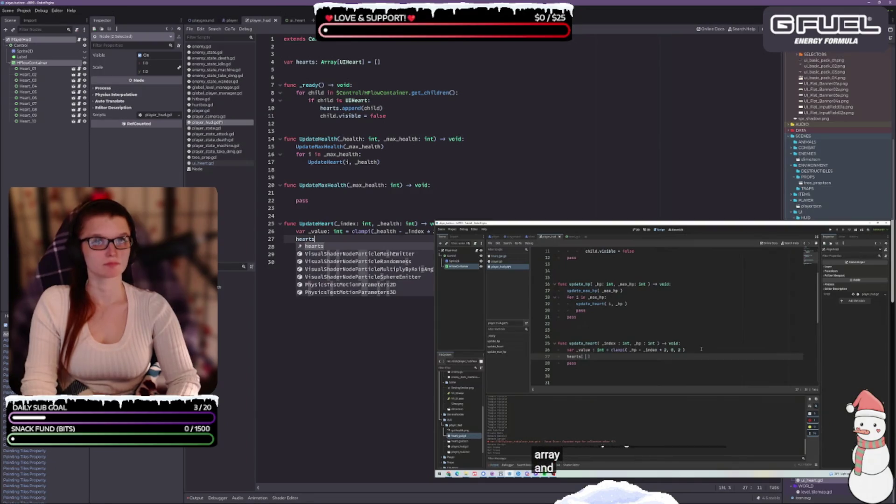
{"action": "type", "text": "["}
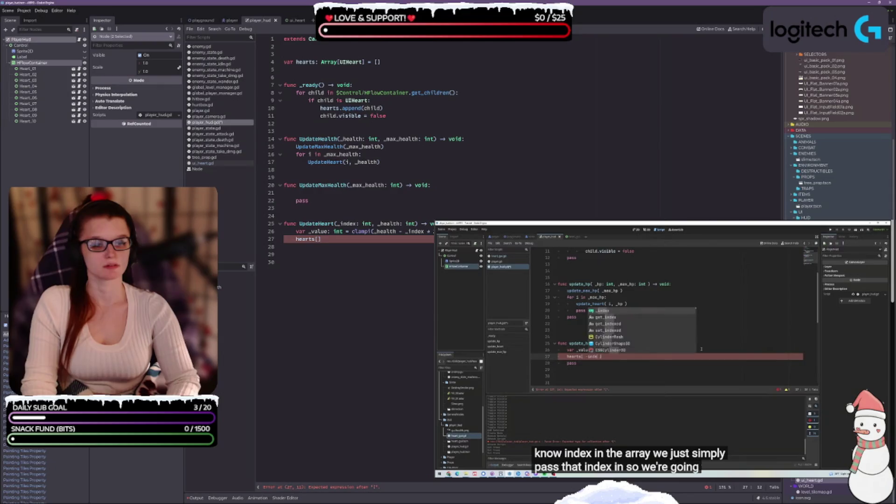
{"action": "type", "text": "-"}
{"action": "key", "text": "BackSpace"}
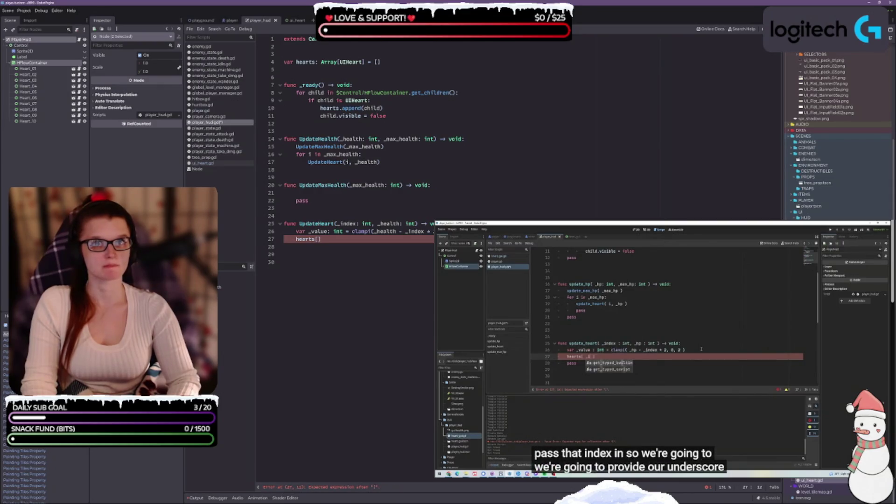
{"action": "type", "text": "_index"}
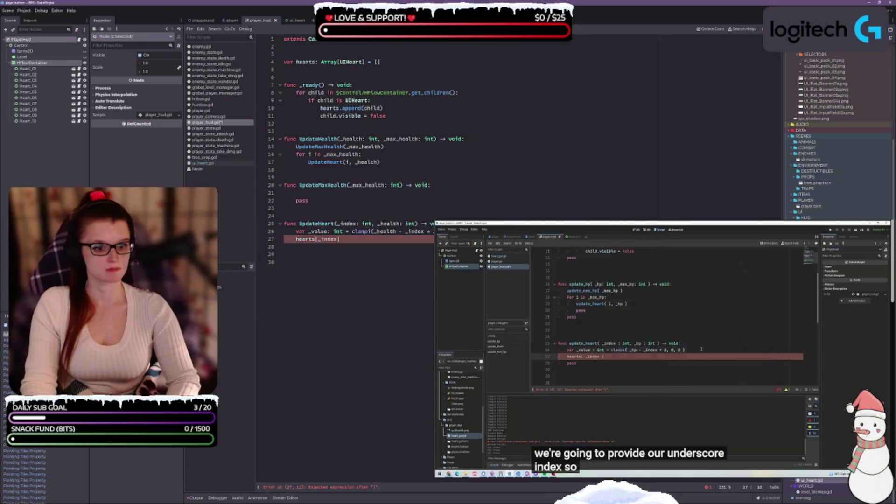
{"action": "key", "text": "End"}
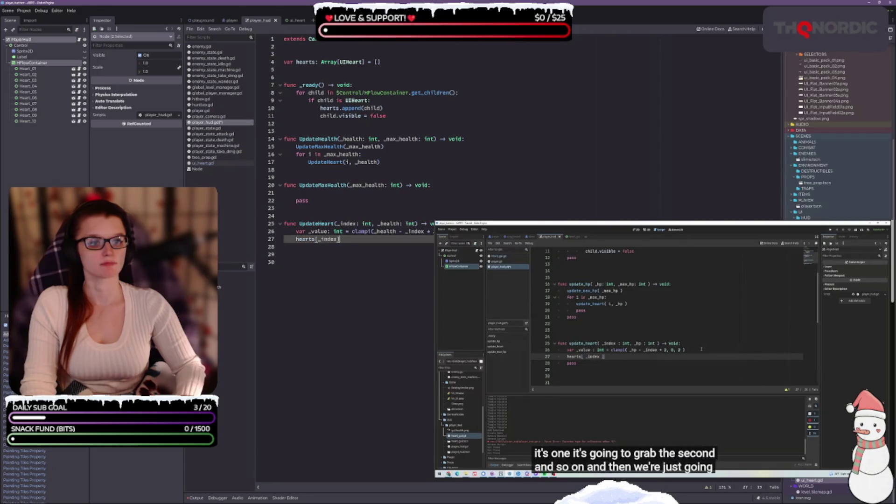
{"action": "type", "text": ".va"}
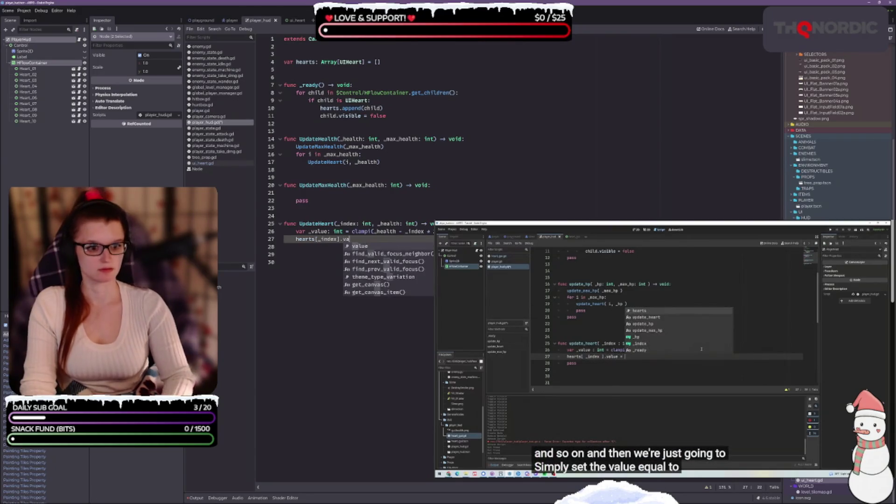
{"action": "type", "text": "lue = "}
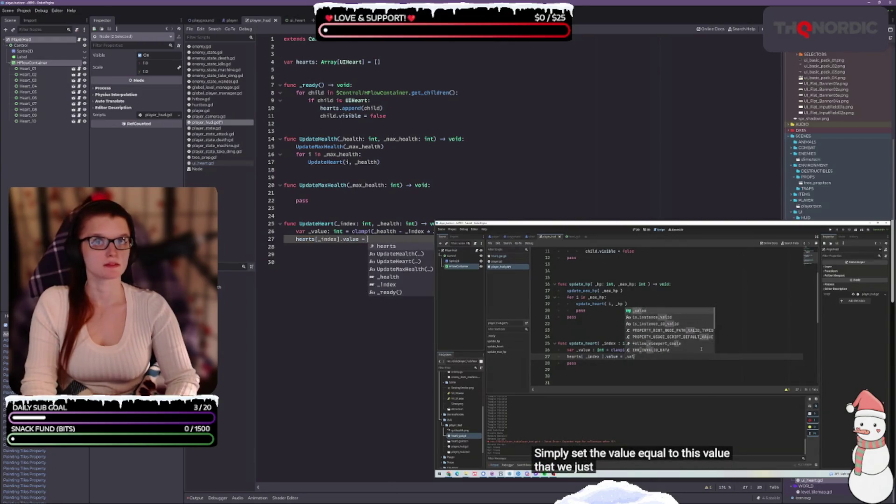
{"action": "type", "text": "_value"}
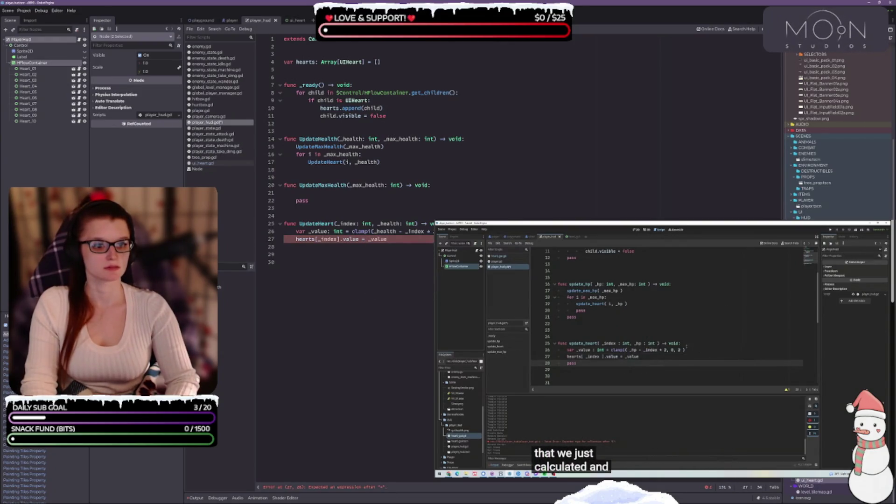
{"action": "key", "text": "ctrl+s"}
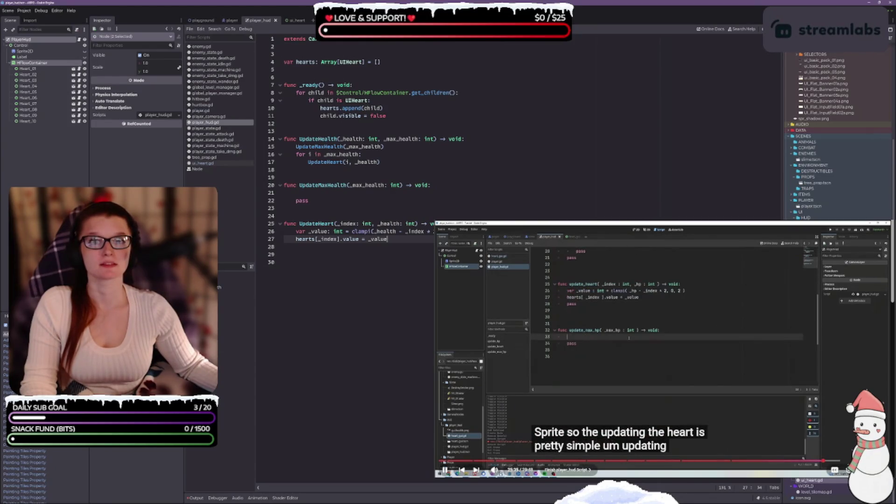
Replace UpdateMaxHealth's pass with _heart_count: int = roundi(_max_health * 0.5)
{"action": "left_click_drag", "start_coordinate": [308, 201], "coordinate": [296, 193]}
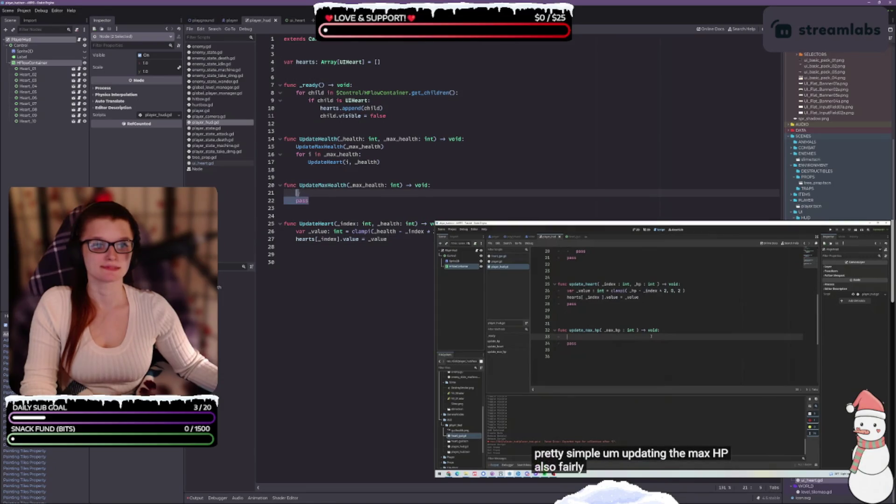
{"action": "key", "text": "BackSpace"}
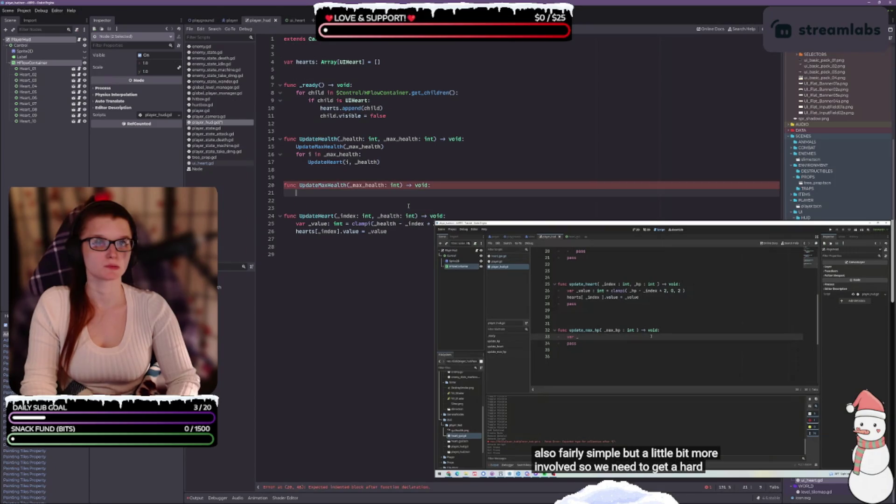
{"action": "type", "text": "var_hear"}
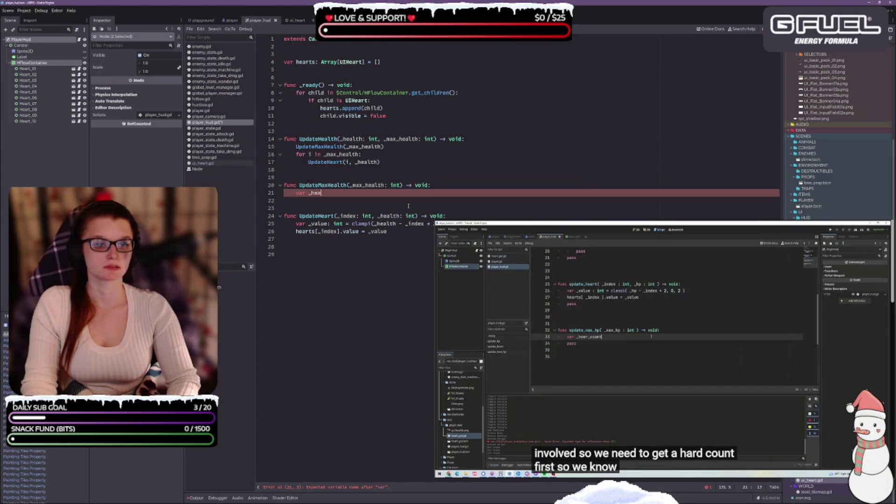
{"action": "type", "text": "t_count"}
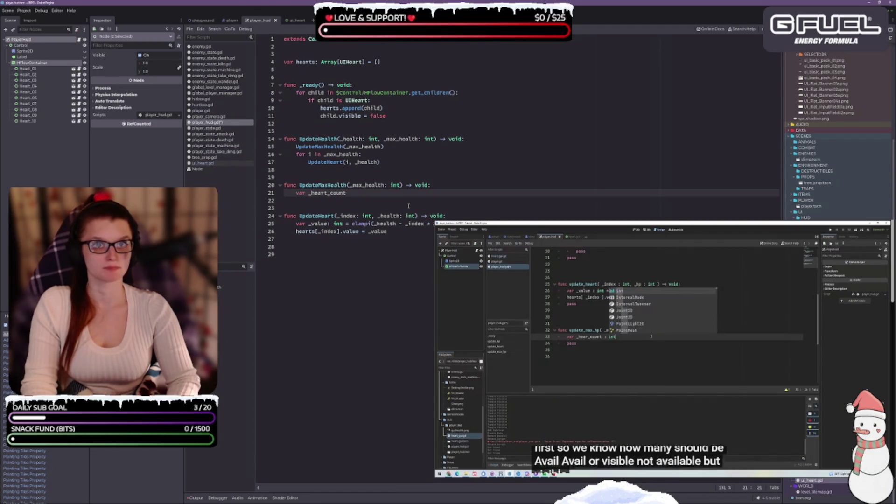
{"action": "type", "text": ": int"}
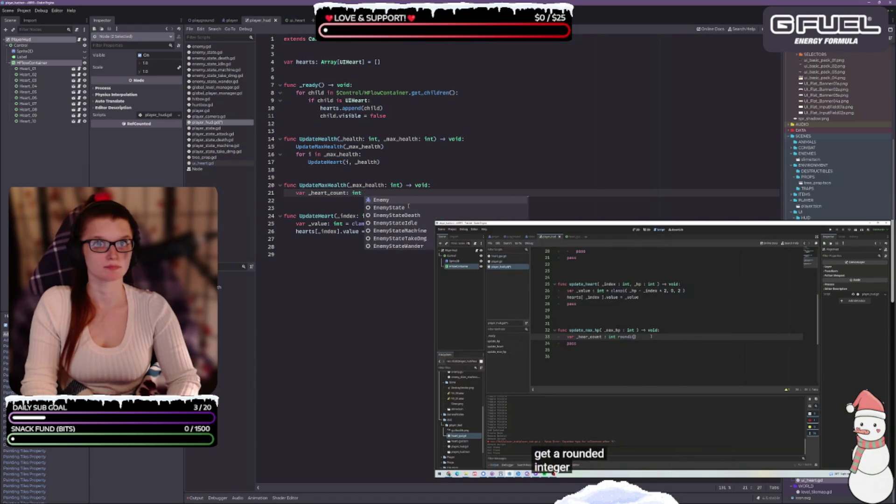
{"action": "type", "text": " = rou"}
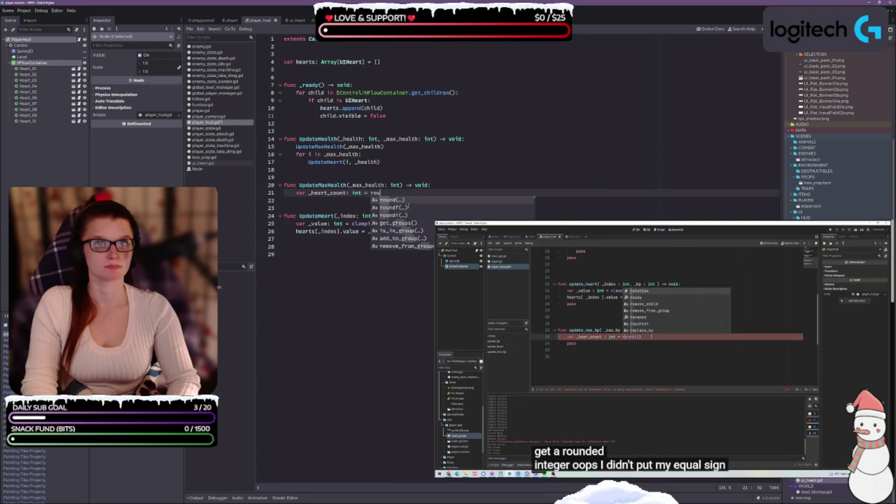
{"action": "type", "text": "ndi"}
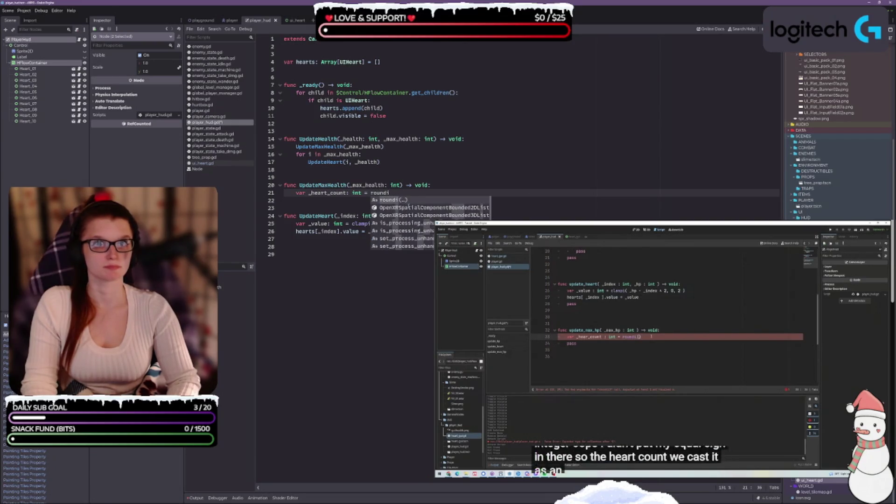
{"action": "key", "text": "Return"}
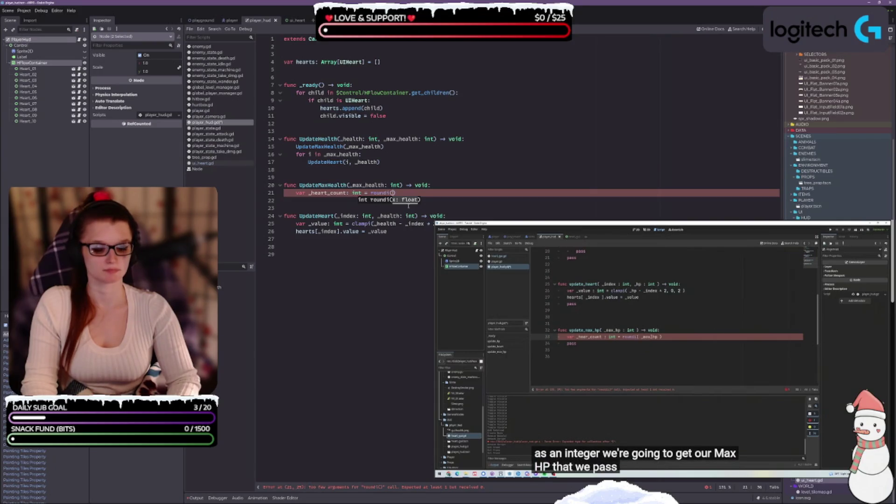
{"action": "type", "text": "_max_health"}
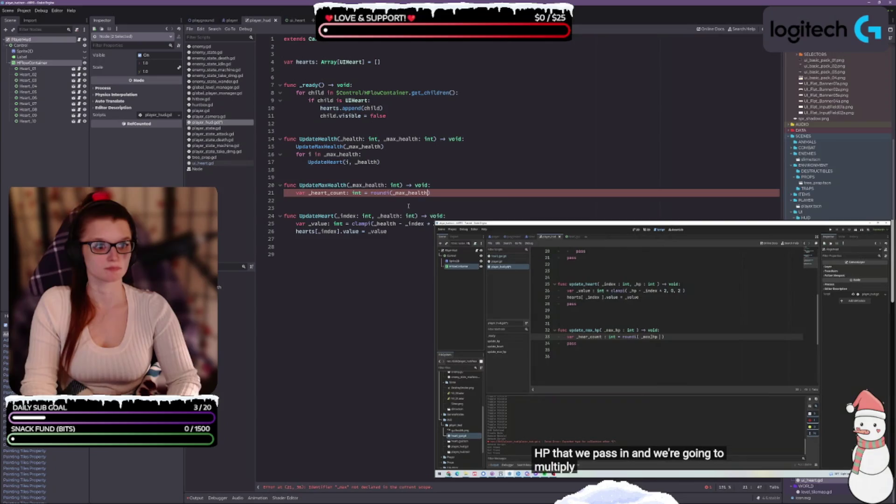
{"action": "type", "text": " * 0."}
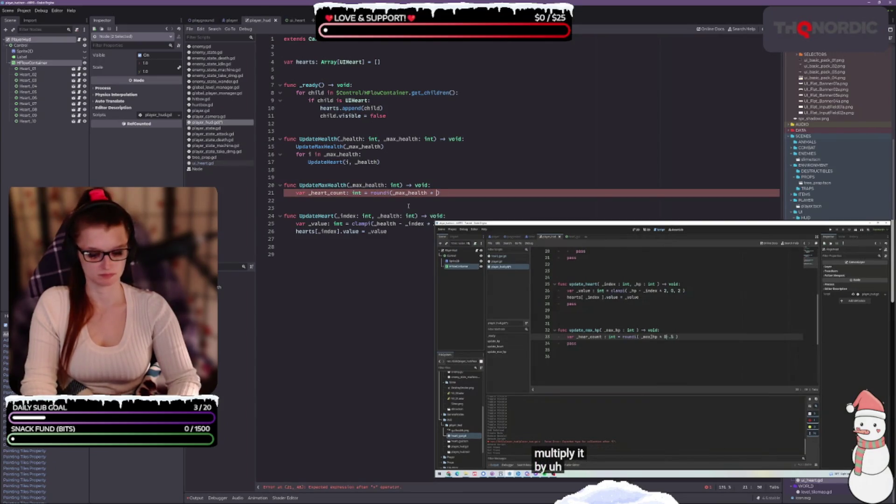
{"action": "type", "text": "5"}
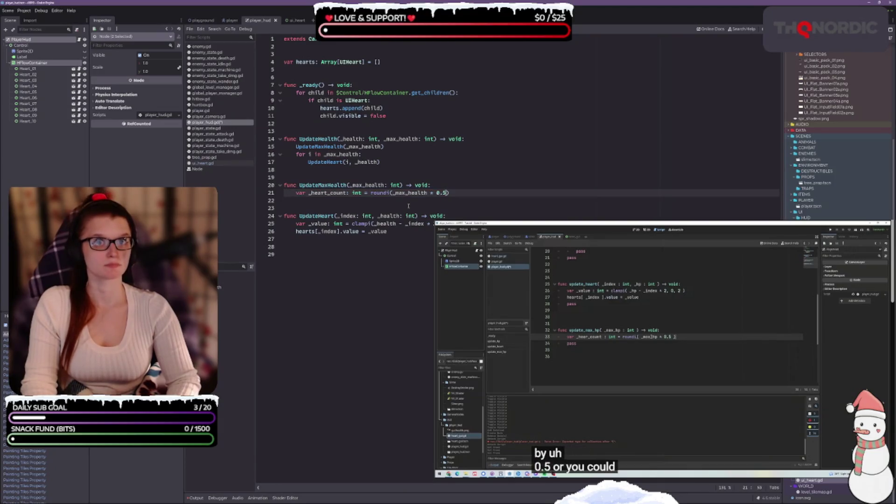
{"action": "key", "text": "Right"}
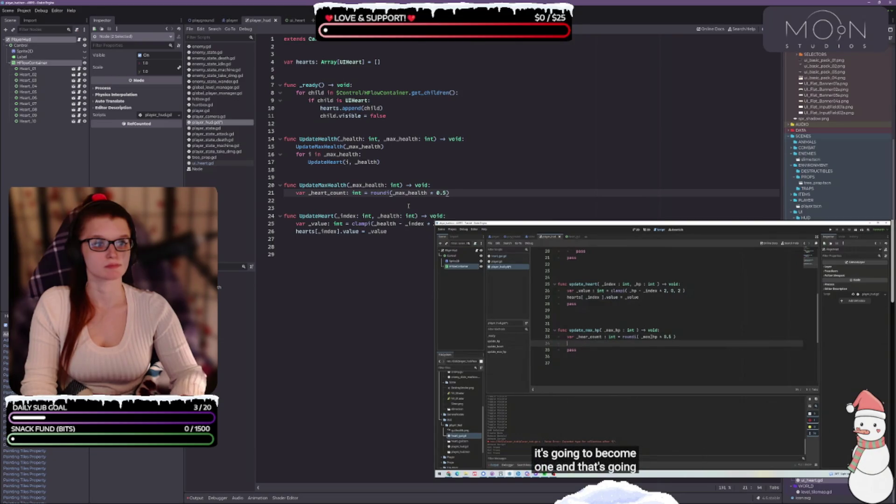
Add 'for i in hearts.size():' with 'if i < _heart_count:' and begin the visibility line
{"action": "key", "text": "Return"}
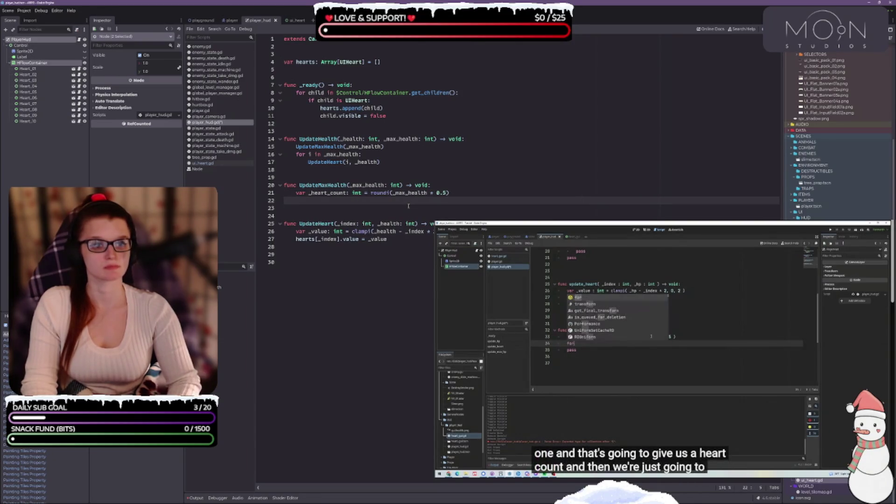
{"action": "type", "text": "for "}
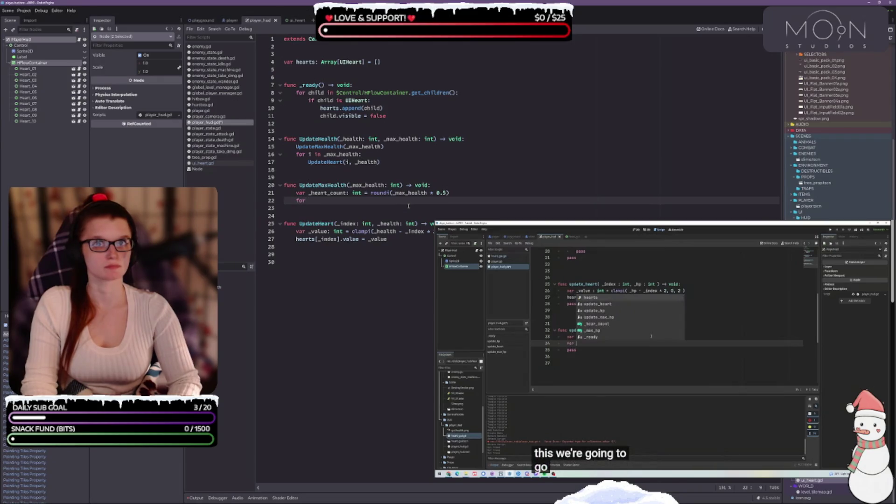
{"action": "type", "text": "i "}
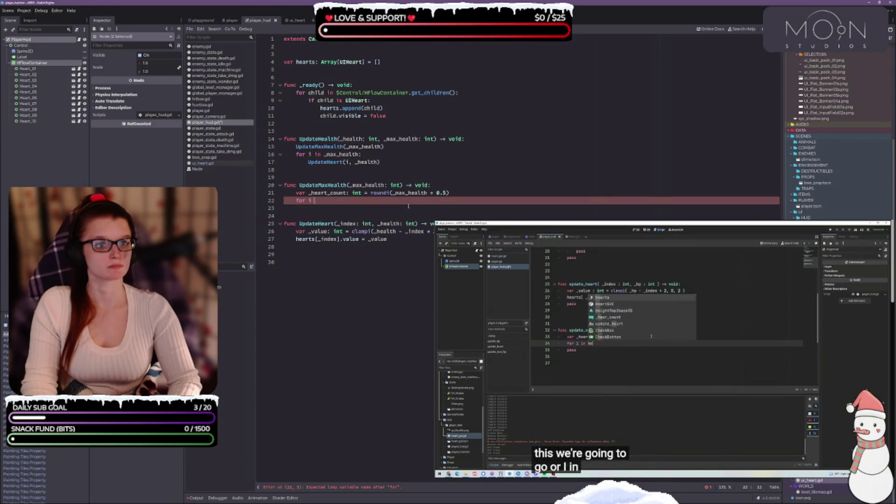
{"action": "type", "text": "in hear"}
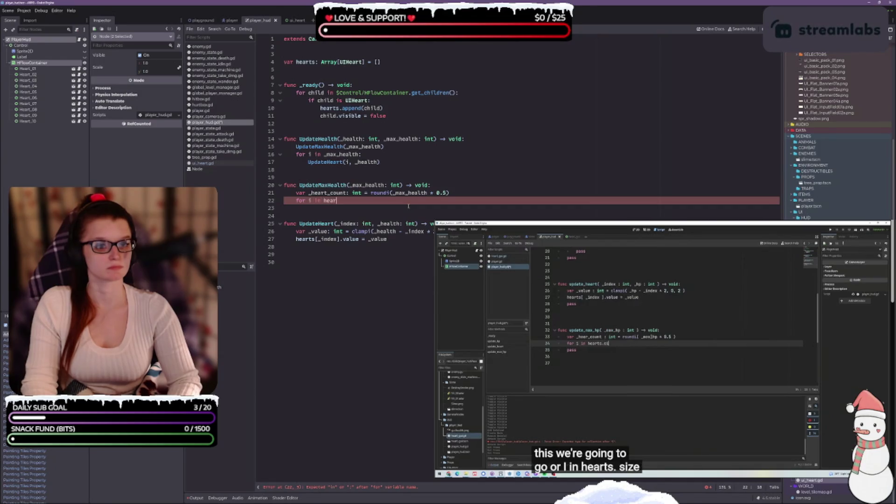
{"action": "type", "text": "ts.size()"}
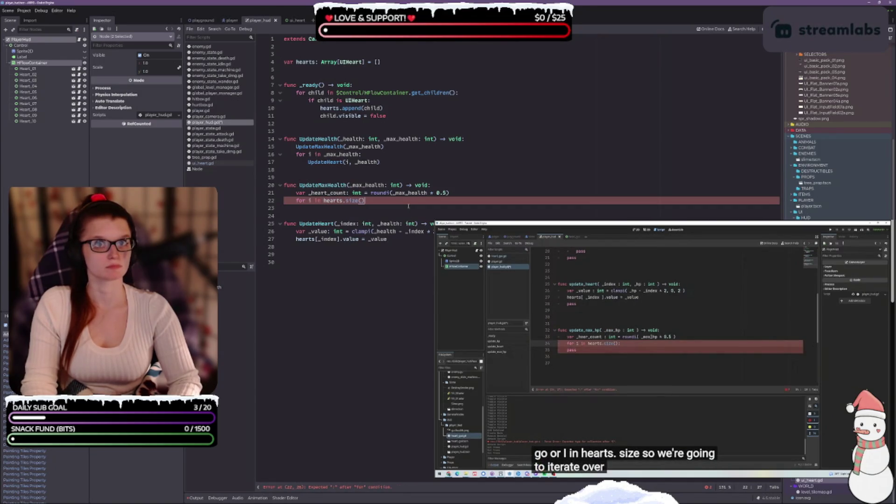
{"action": "type", "text": ":"}
{"action": "key", "text": "Return"}
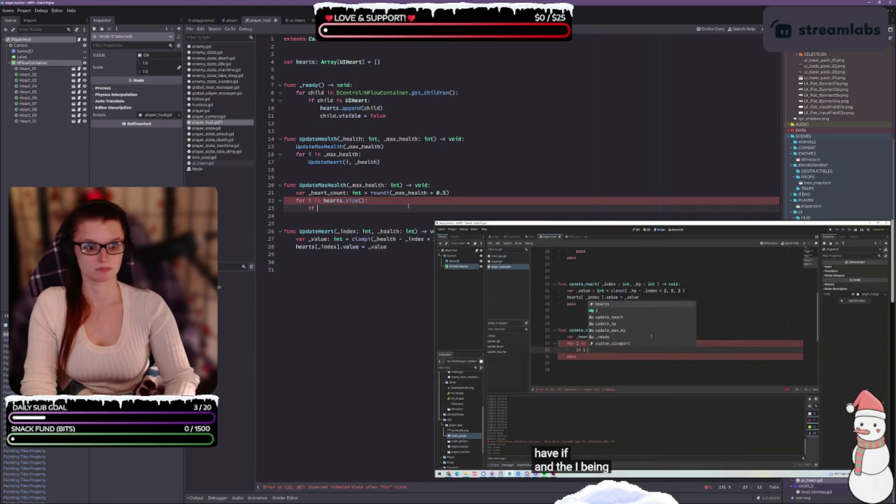
{"action": "type", "text": "if i <"}
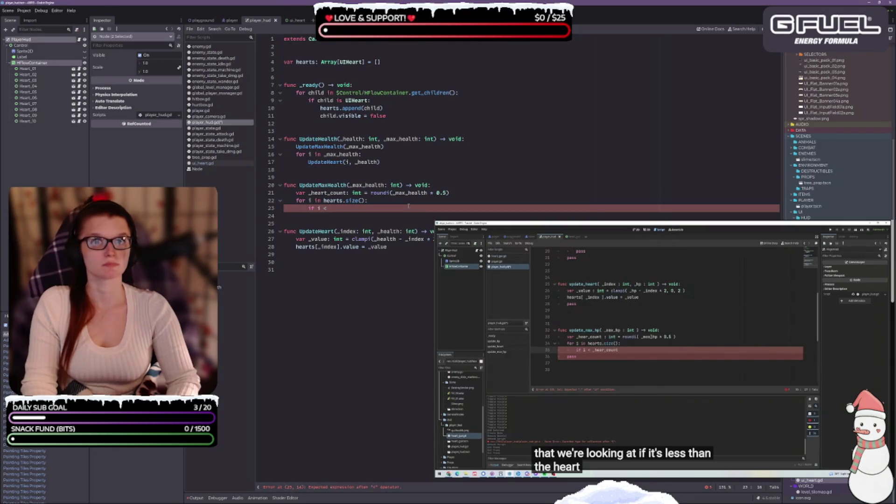
{"action": "type", "text": " _hea"}
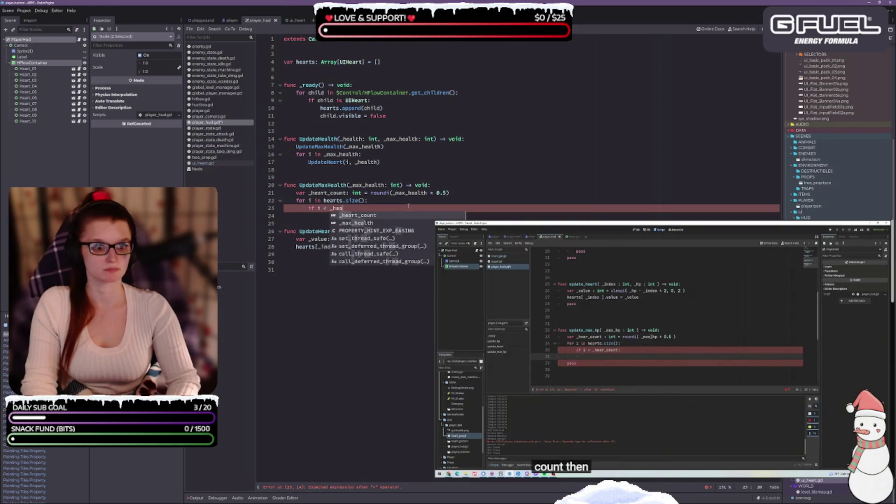
{"action": "type", "text": "rt_count:"}
{"action": "key", "text": "Return"}
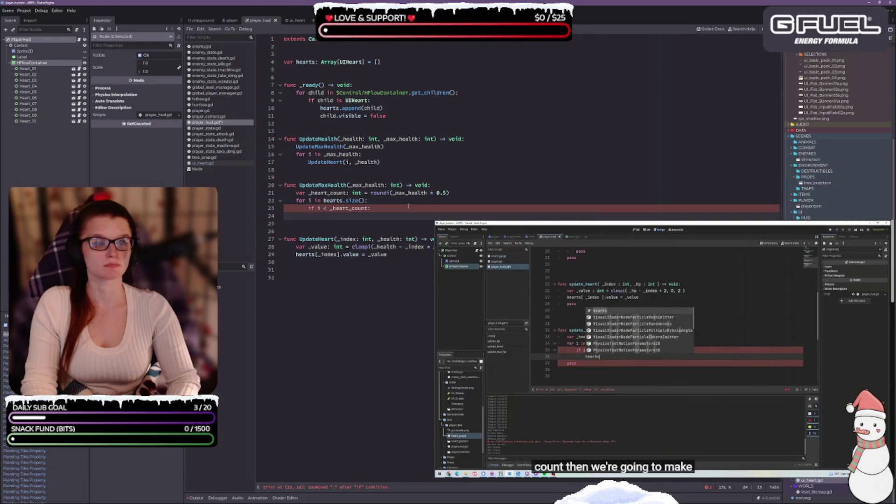
{"action": "type", "text": "hearts."}
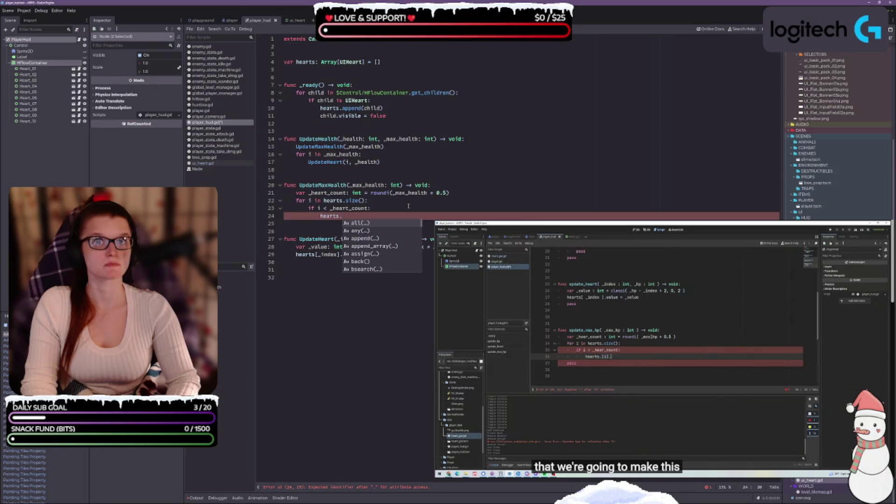
{"action": "type", "text": "[i]"}
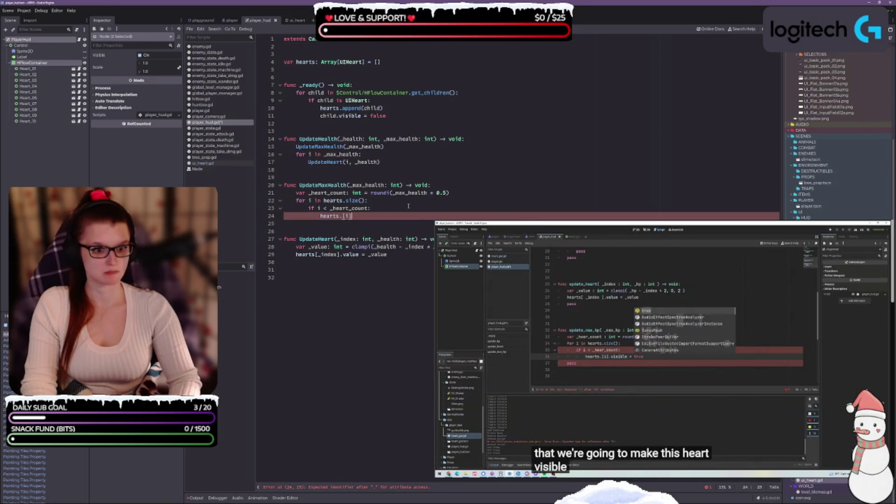
{"action": "type", "text": ".visi"}
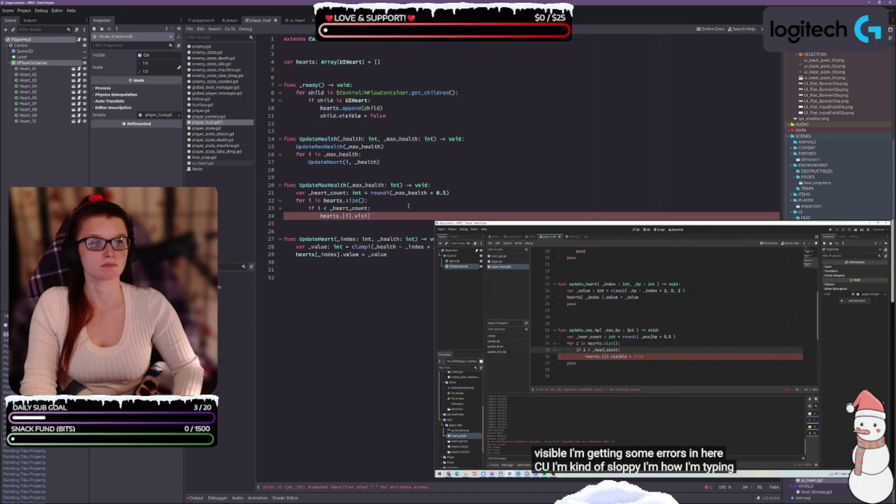
{"action": "key", "text": "BackSpace"}
{"action": "key", "text": "BackSpace"}
{"action": "key", "text": "BackSpace"}
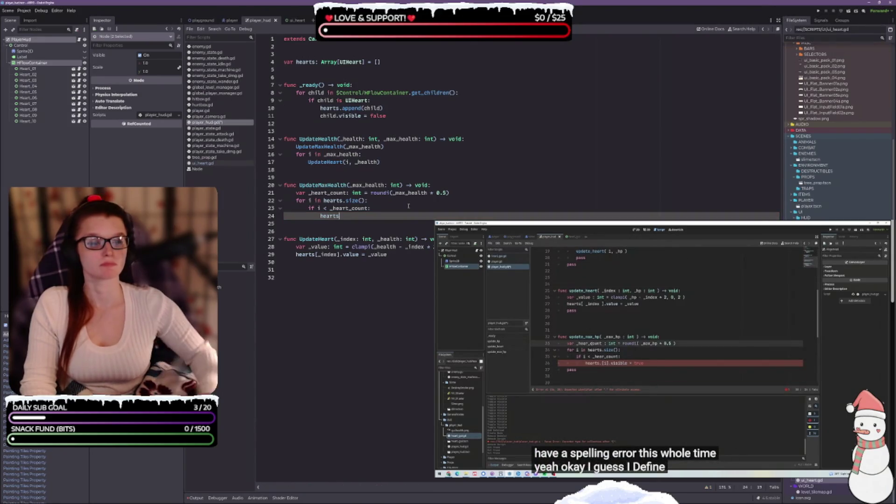
Finish the hearts[i].visible assignment and add an else branch setting it to false
{"action": "key", "text": "XF86AudioPlay"}
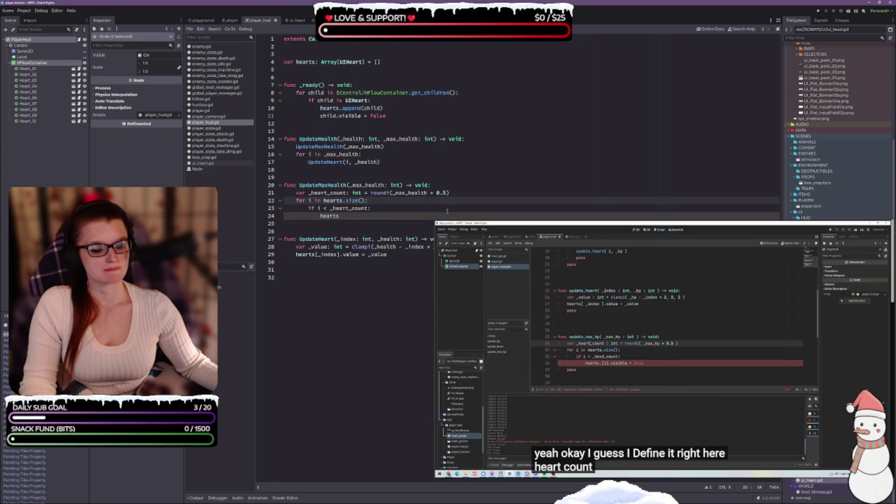
{"action": "left_click", "coordinate": [368, 216]}
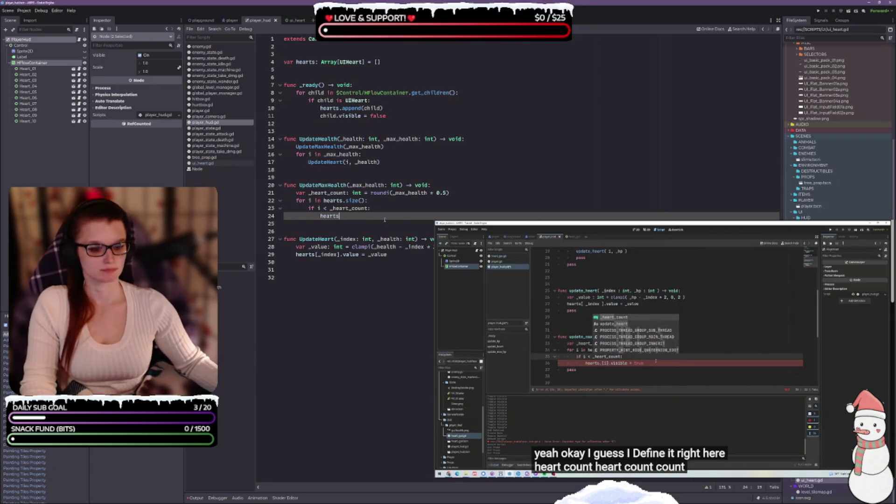
{"action": "type", "text": "[i]"}
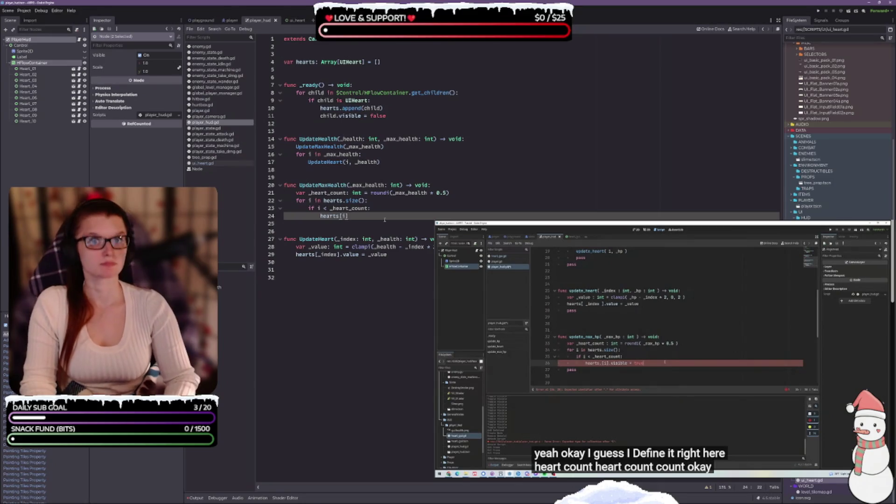
{"action": "type", "text": ".visible = true"}
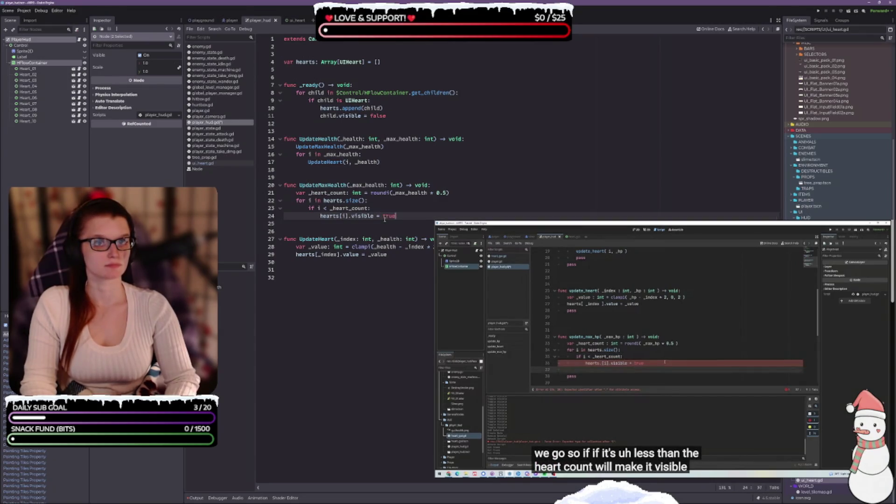
{"action": "key", "text": "Return"}
{"action": "type", "text": "el"}
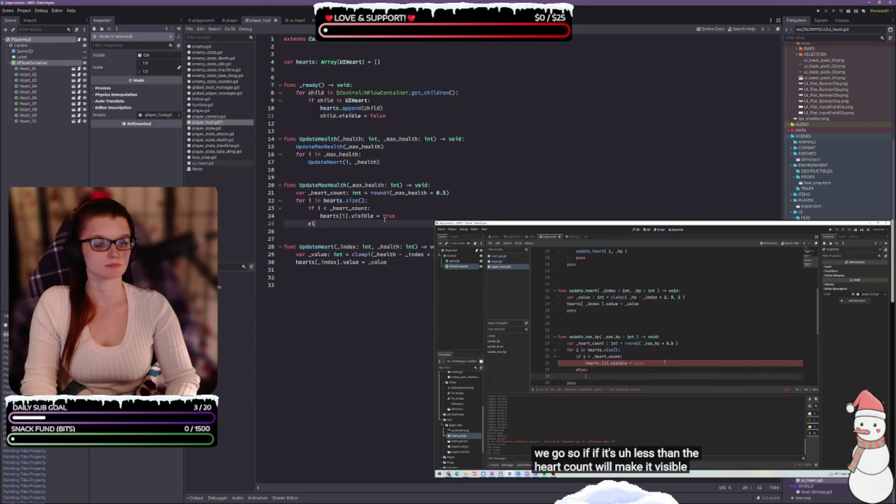
{"action": "type", "text": "se:"}
{"action": "key", "text": "Return"}
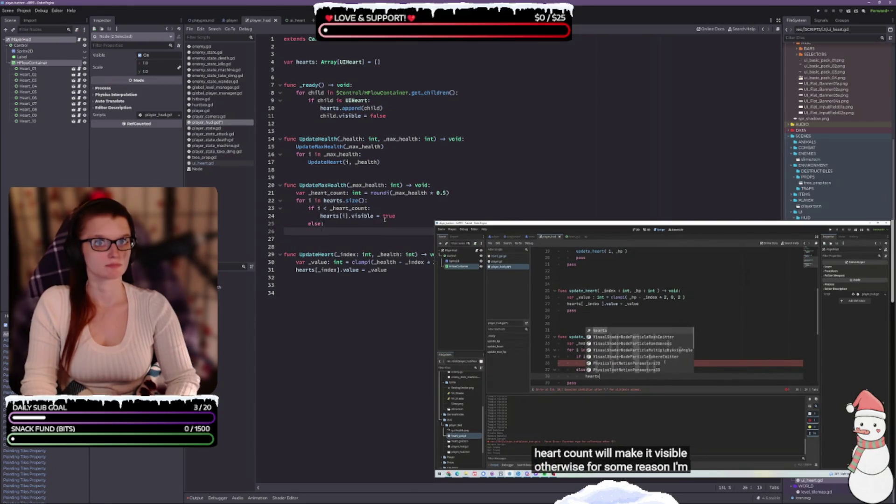
{"action": "type", "text": "hear"}
{"action": "type", "text": "[i]"}
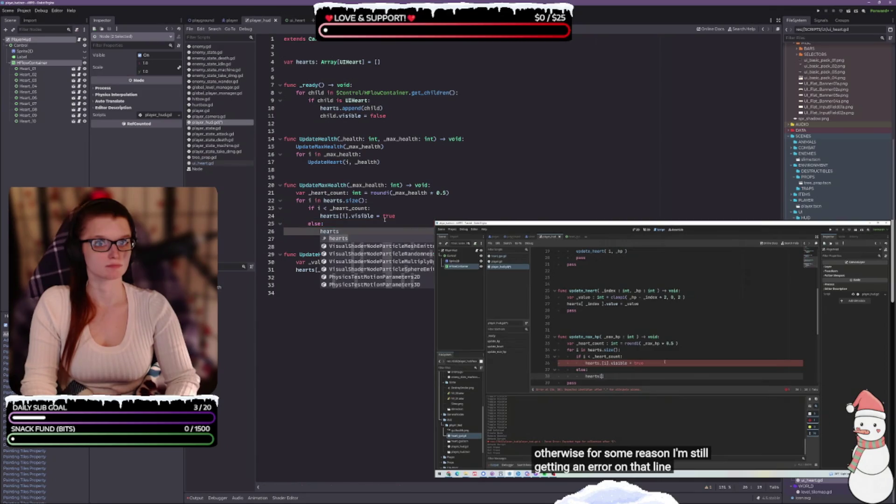
{"action": "type", "text": "]"}
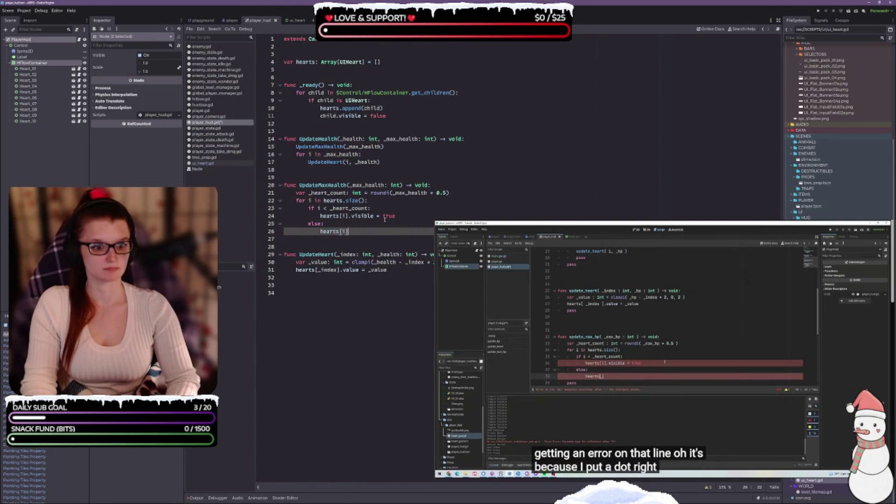
{"action": "type", "text": ".visi"}
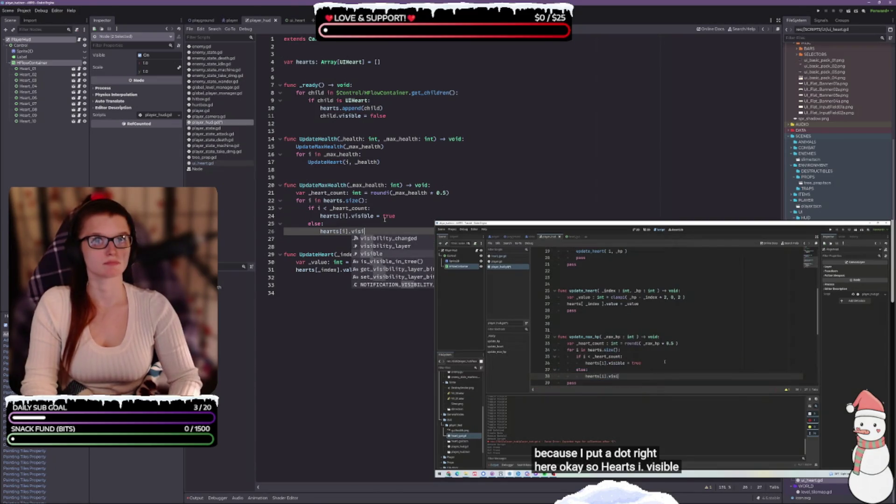
{"action": "type", "text": "ble = false"}
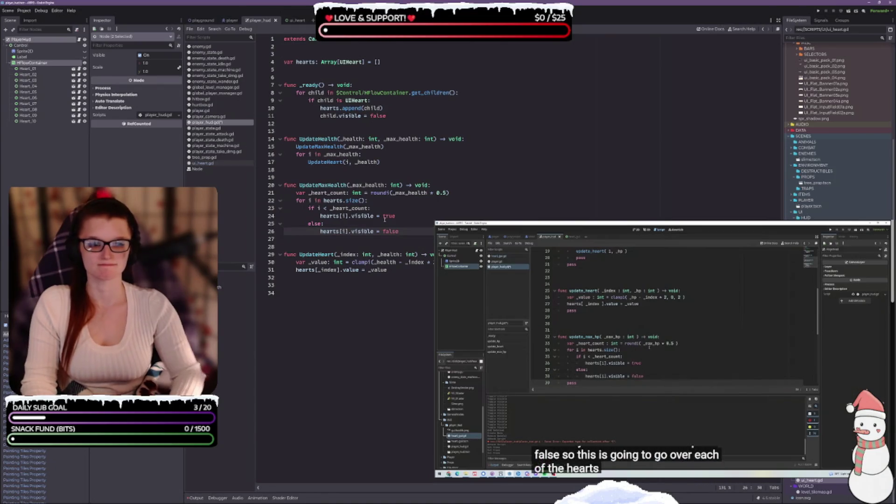
Add blank lines after the heart count and UpdateMaxHealth call, then open player.gd
{"action": "key", "text": "Down"}
{"action": "key", "text": "Down"}
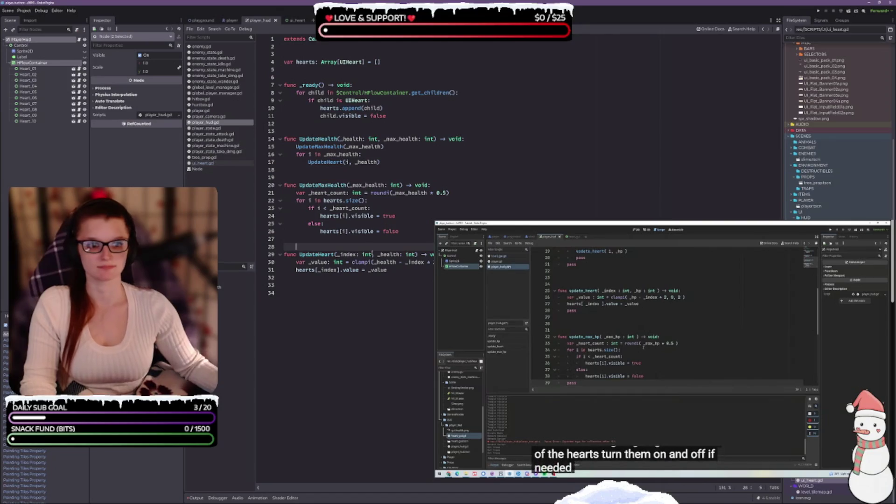
{"action": "left_click", "coordinate": [457, 193]}
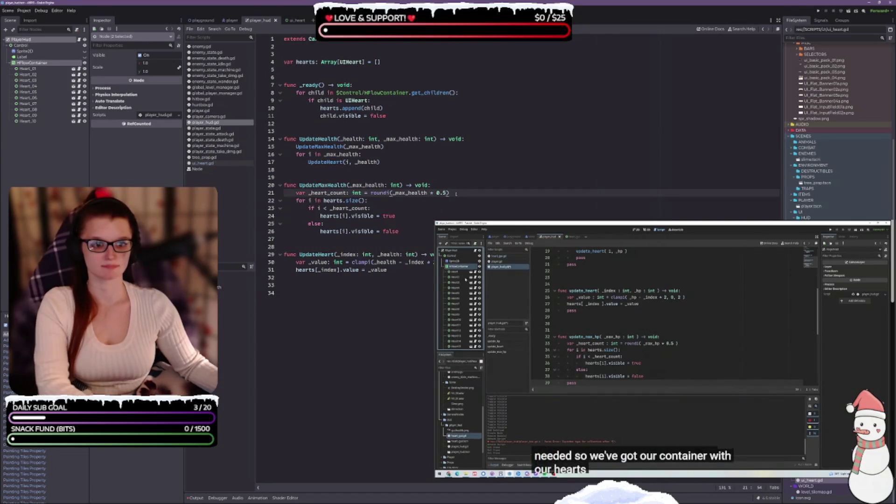
{"action": "key", "text": "Return"}
{"action": "left_click", "coordinate": [389, 147]}
{"action": "key", "text": "Return"}
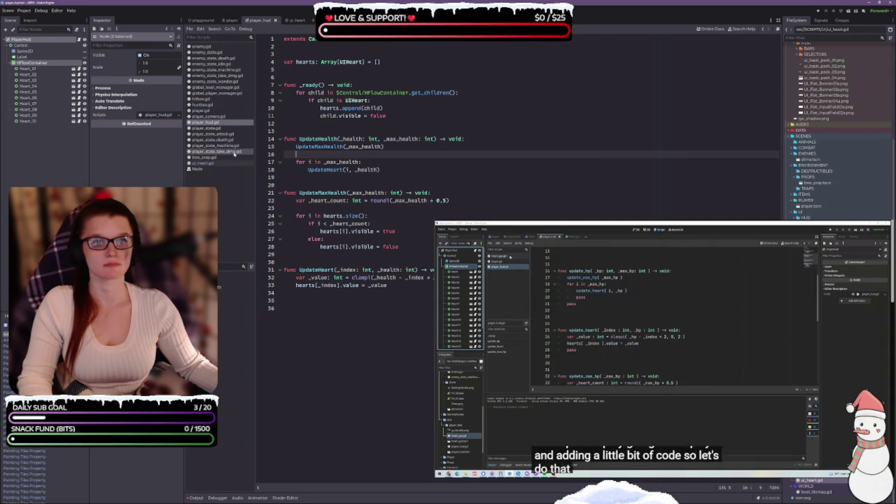
{"action": "left_click", "coordinate": [222, 112]}
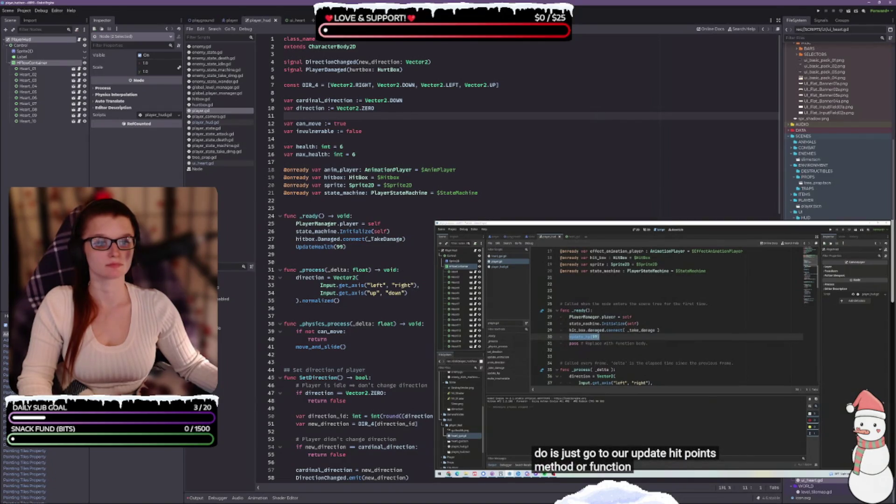
Add PlayerHud.UpdateHealth(health, max_health) below the health clamp in player.gd's UpdateHealth
{"action": "scroll", "coordinate": [436, 217], "scroll_direction": "down", "scroll_amount": 13}
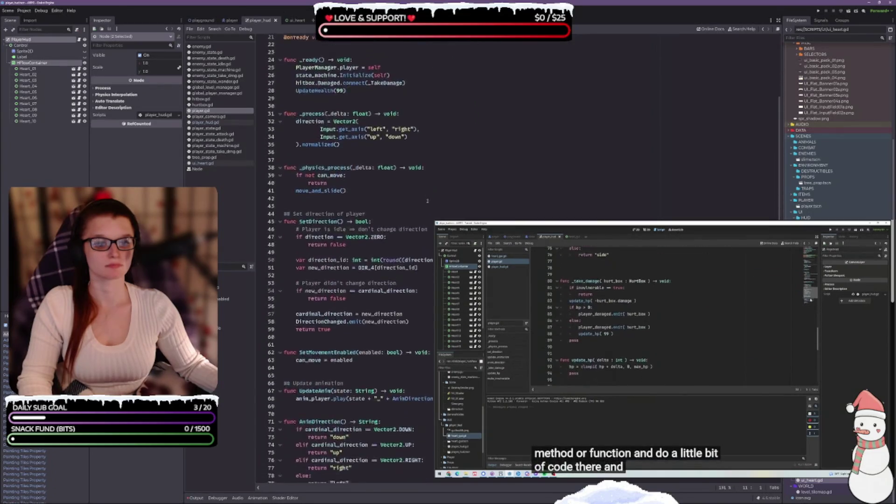
{"action": "scroll", "coordinate": [431, 198], "scroll_direction": "down", "scroll_amount": 13}
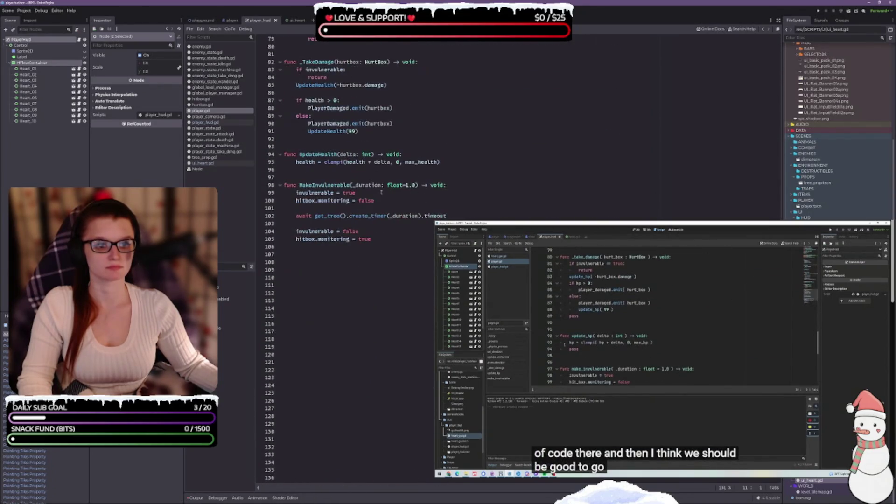
{"action": "left_click", "coordinate": [465, 161]}
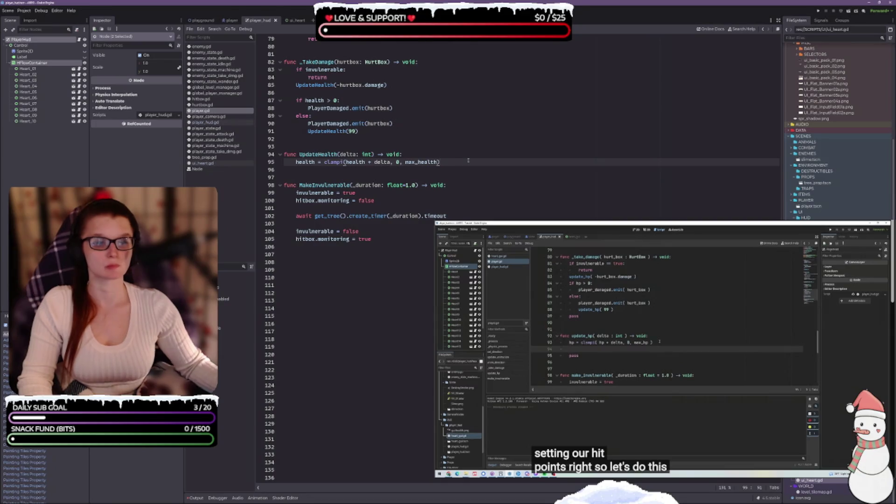
{"action": "type", "text": "\\"}
{"action": "key", "text": "BackSpace"}
{"action": "key", "text": "Return"}
{"action": "type", "text": "Pl"}
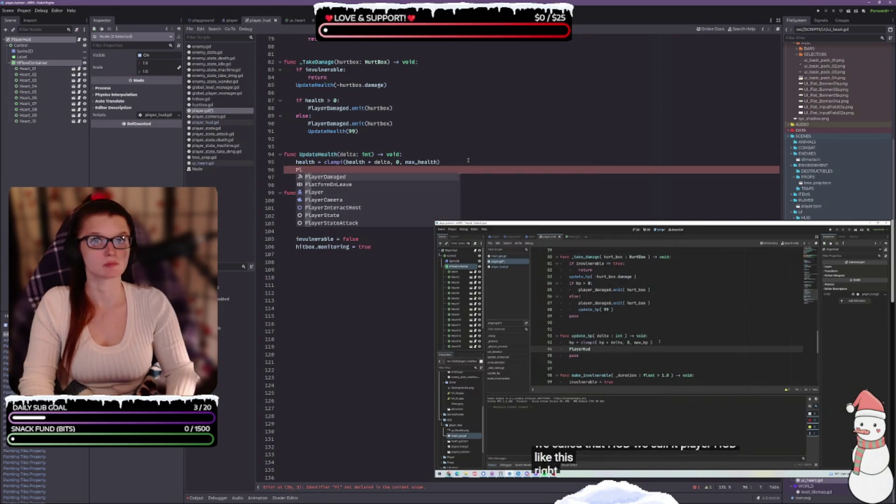
{"action": "type", "text": "ayerHud.u"}
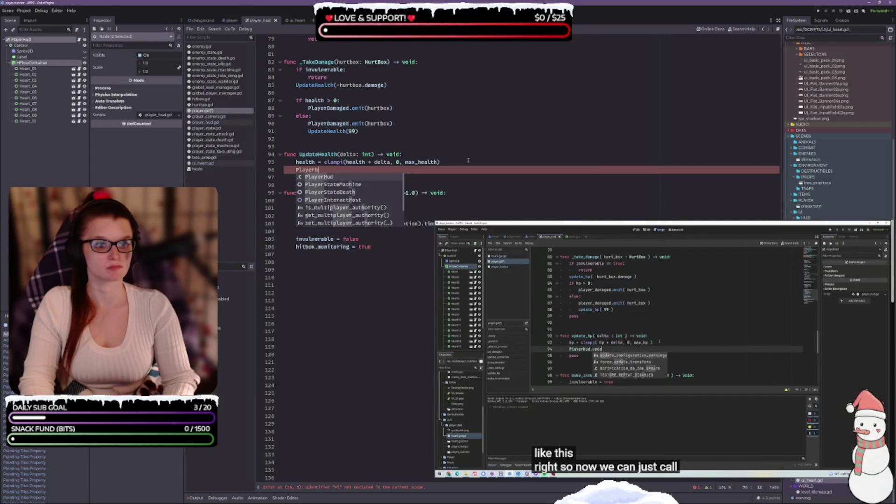
{"action": "type", "text": "pdate"}
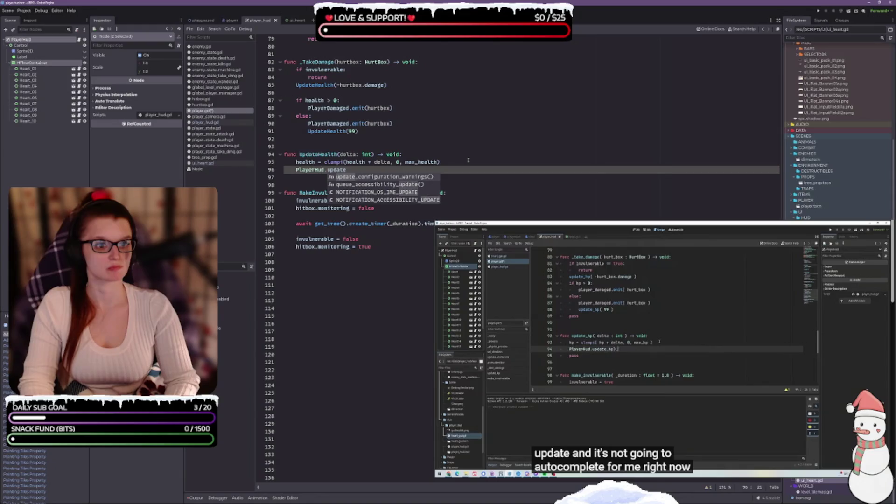
{"action": "key", "text": "BackSpace"}
{"action": "key", "text": "BackSpace"}
{"action": "key", "text": "BackSpace"}
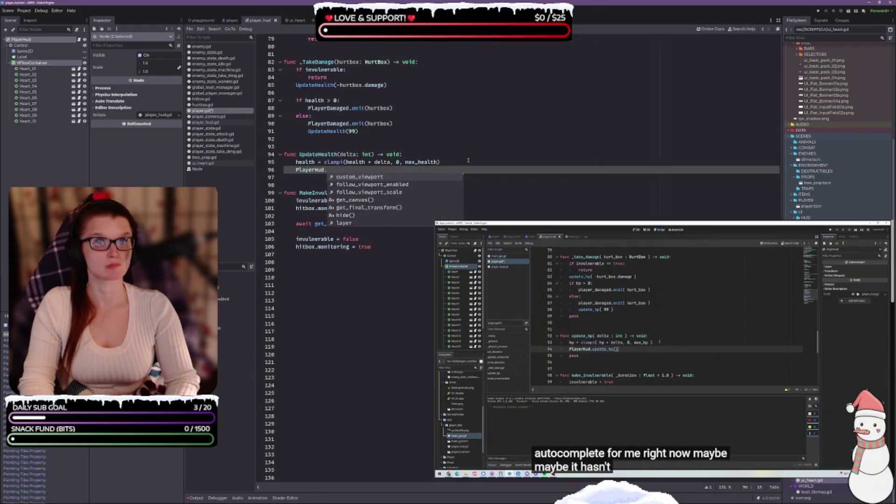
{"action": "type", "text": "Update"}
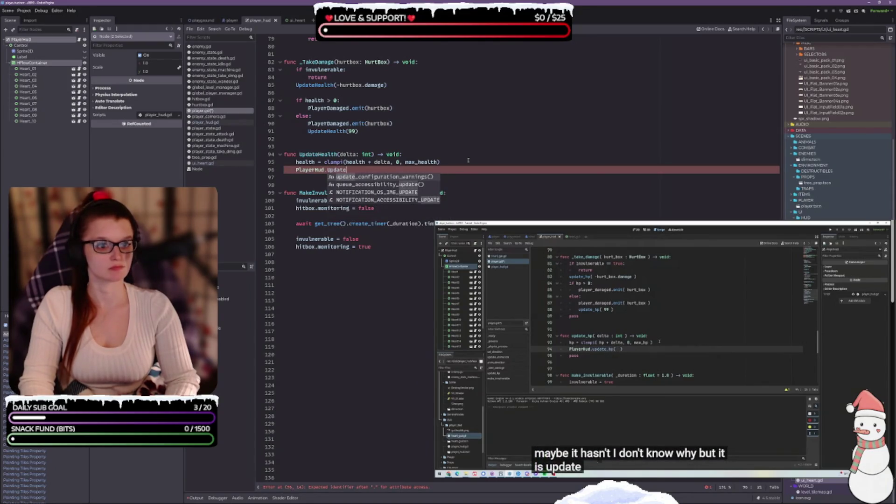
{"action": "type", "text": "Health("}
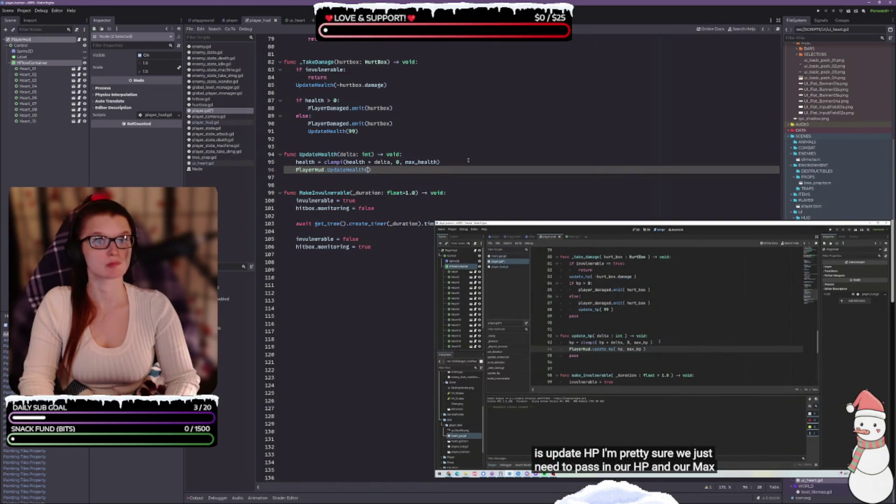
{"action": "type", "text": "health, ma"}
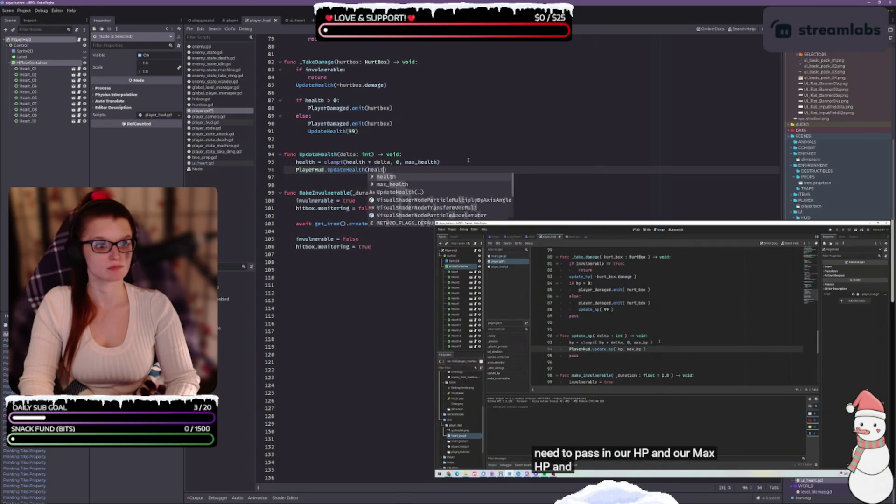
{"action": "type", "text": "x"}
{"action": "key", "text": "Return"}
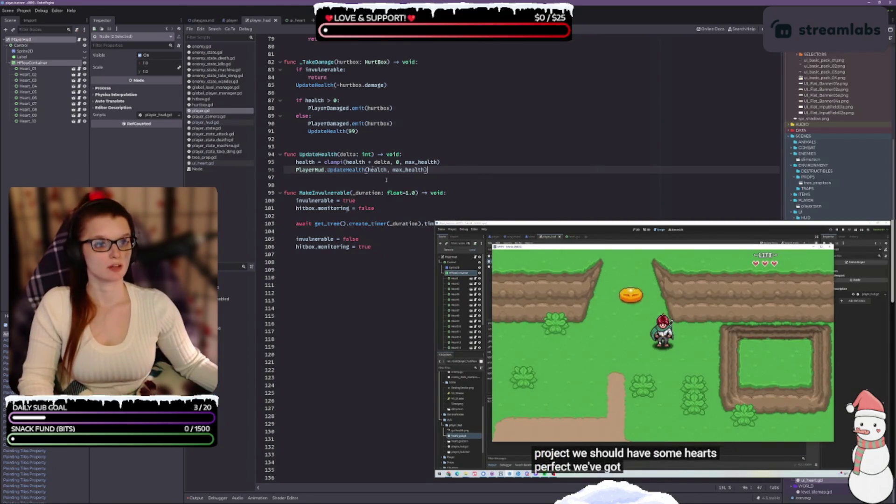
Pause the reference tutorial video
{"action": "mouse_move", "coordinate": [848, 468]}
{"action": "left_click", "coordinate": [653, 368]}
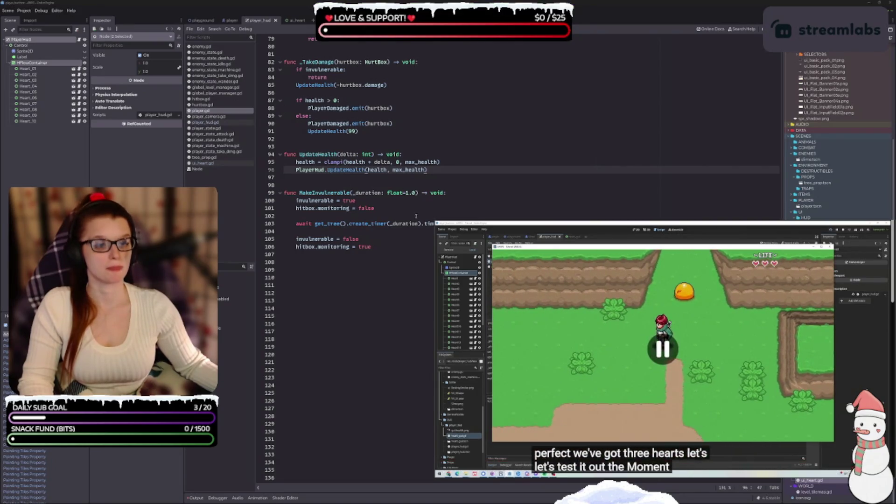
{"action": "left_click", "coordinate": [402, 245]}
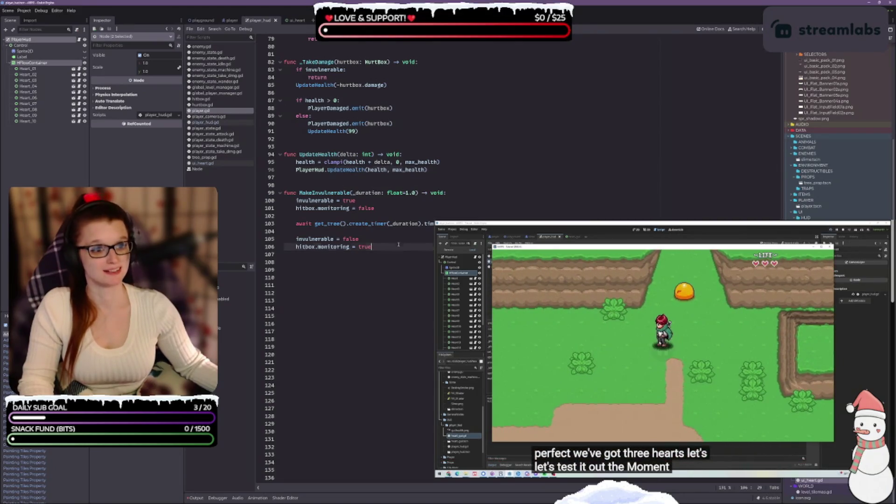
Run the playground scene to check the three top-left hearts, then return to player_hud
{"action": "left_click", "coordinate": [197, 20]}
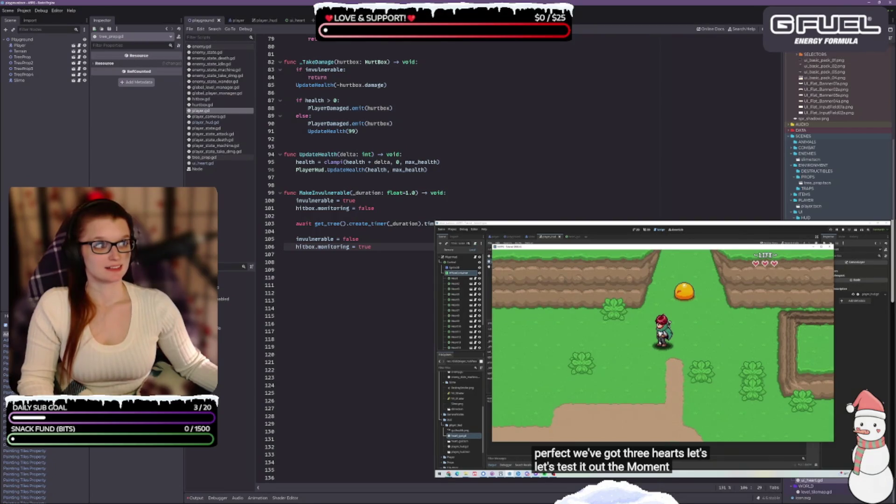
{"action": "key", "text": "F5"}
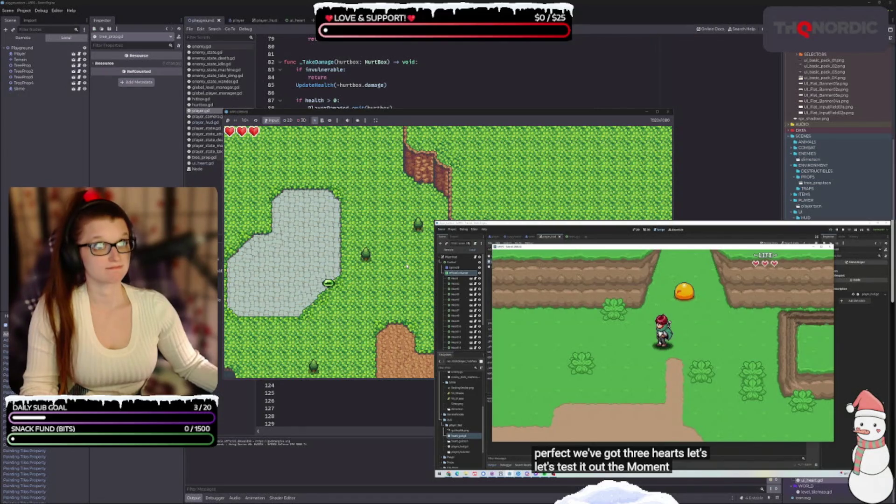
{"action": "left_click", "coordinate": [668, 112]}
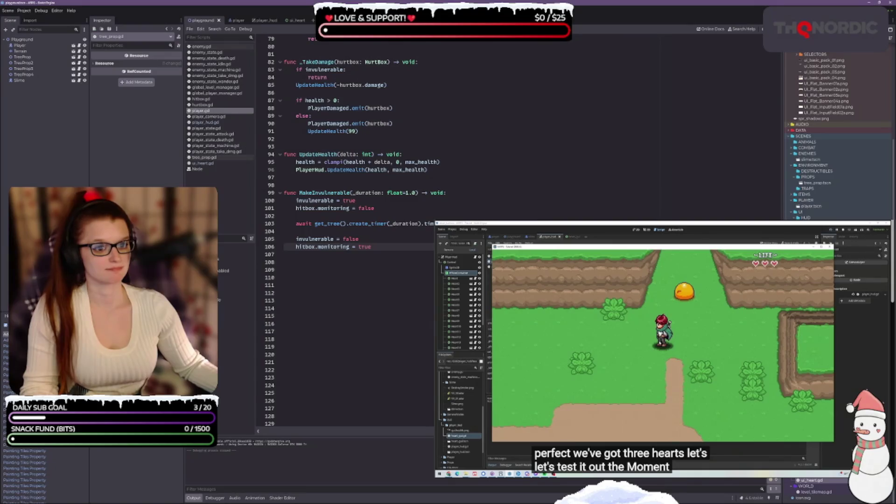
{"action": "left_click", "coordinate": [264, 20]}
Frame the heart row in the 2D view and delete the leftover Sprite2D node
{"action": "key", "text": "ctrl+F1"}
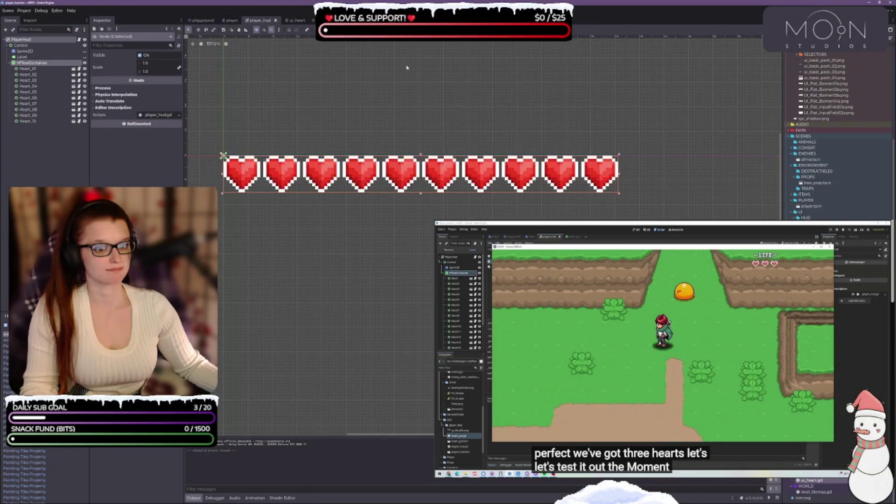
{"action": "scroll", "coordinate": [571, 198], "scroll_direction": "down", "scroll_amount": 8}
{"action": "mouse_move", "coordinate": [571, 198]}
{"action": "left_mouse_down"}
{"action": "mouse_move", "coordinate": [372, 142]}
{"action": "mouse_move", "coordinate": [422, 213]}
{"action": "mouse_move", "coordinate": [476, 194]}
{"action": "mouse_move", "coordinate": [464, 202]}
{"action": "left_mouse_up"}
{"action": "scroll", "coordinate": [378, 149], "scroll_direction": "down", "scroll_amount": 3}
{"action": "scroll", "coordinate": [384, 152], "scroll_direction": "up", "scroll_amount": 1}
{"action": "scroll", "coordinate": [422, 213], "scroll_direction": "up", "scroll_amount": 2}
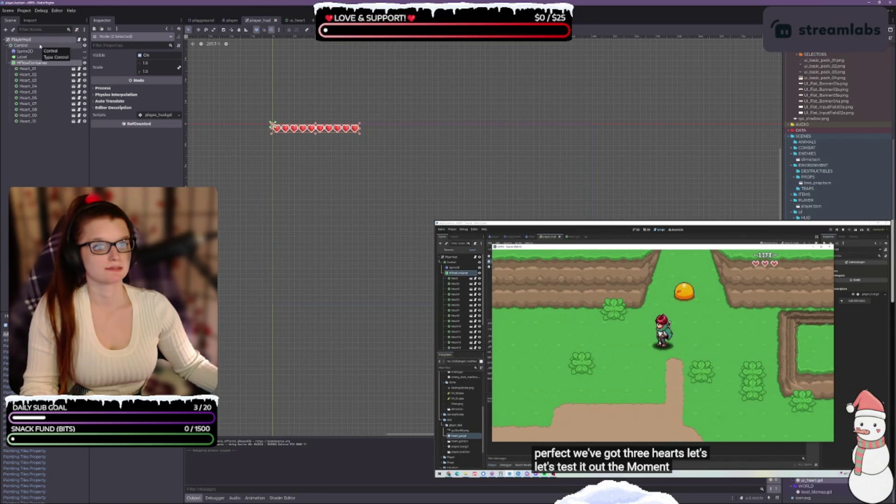
{"action": "left_click", "coordinate": [24, 45]}
{"action": "left_click", "coordinate": [37, 51]}
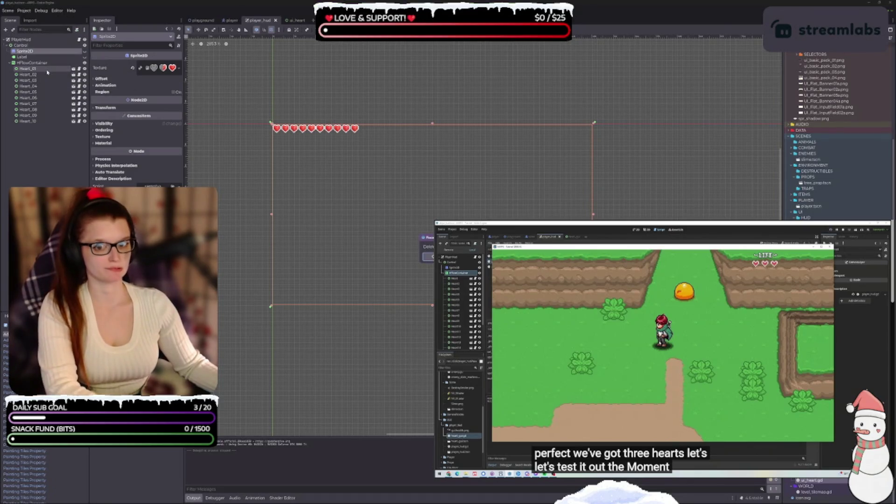
{"action": "key", "text": "Return"}
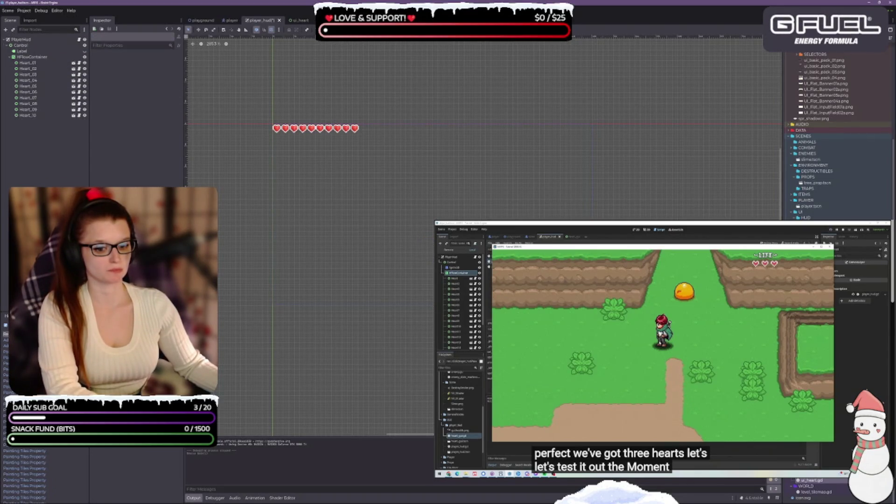
Drag the HFlowContainer of hearts down below the "~ LIFE ~" label
{"action": "left_click", "coordinate": [194, 498]}
{"action": "left_click", "coordinate": [23, 51]}
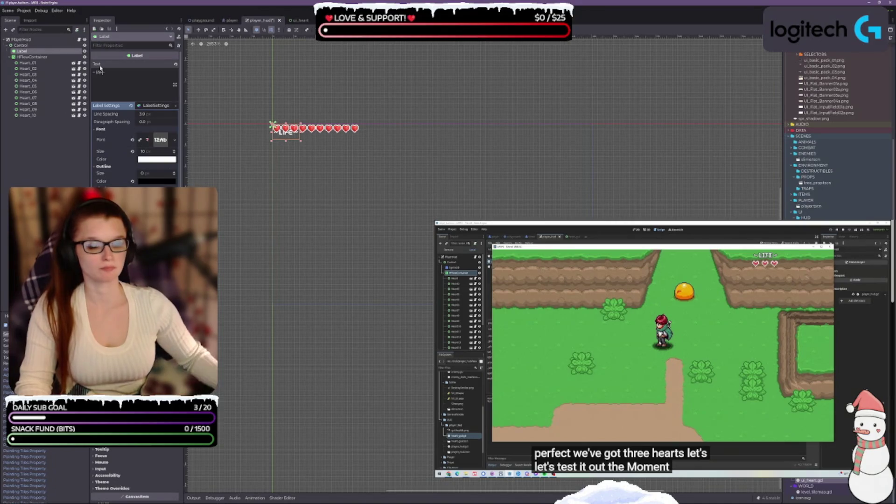
{"action": "scroll", "coordinate": [286, 135], "scroll_direction": "up", "scroll_amount": 5}
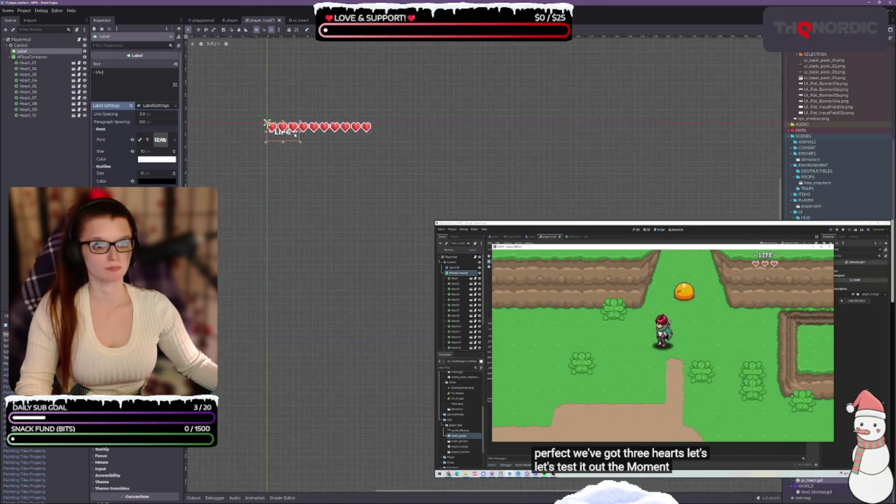
{"action": "left_click", "coordinate": [42, 57]}
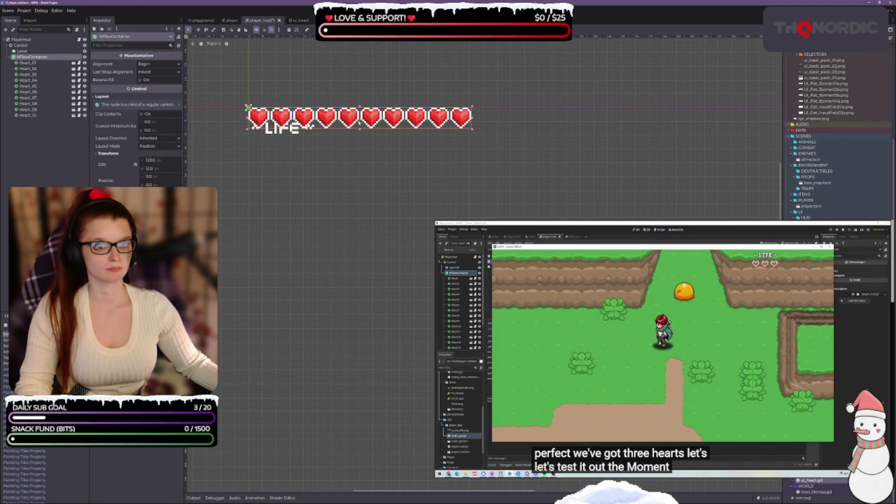
{"action": "left_click_drag", "start_coordinate": [360, 117], "coordinate": [360, 145]}
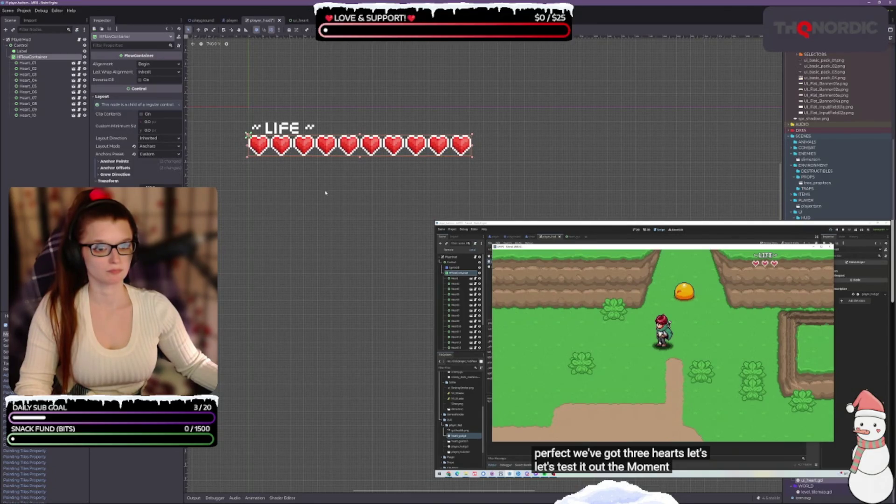
{"action": "left_click", "coordinate": [40, 51]}
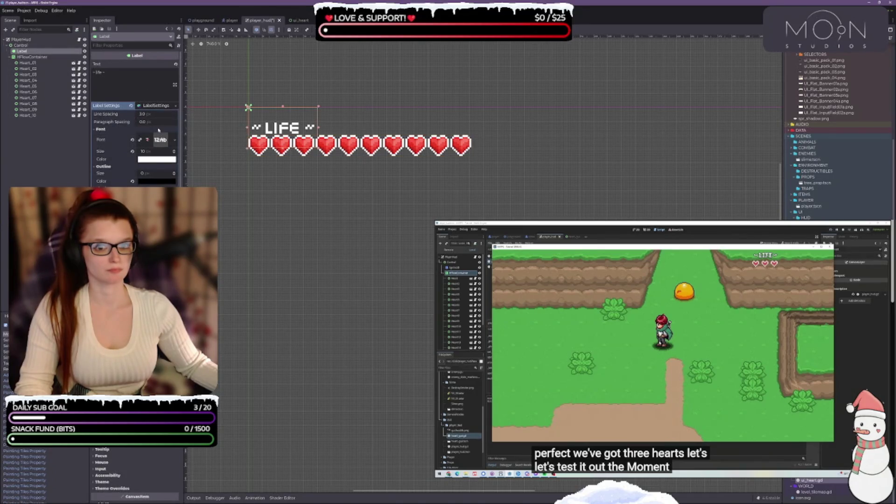
Try Kenney Pixel, Pixel Square, Mini, Mini Square and Blocks fonts on the LIFE label's LabelSettings
{"action": "left_click", "coordinate": [175, 140]}
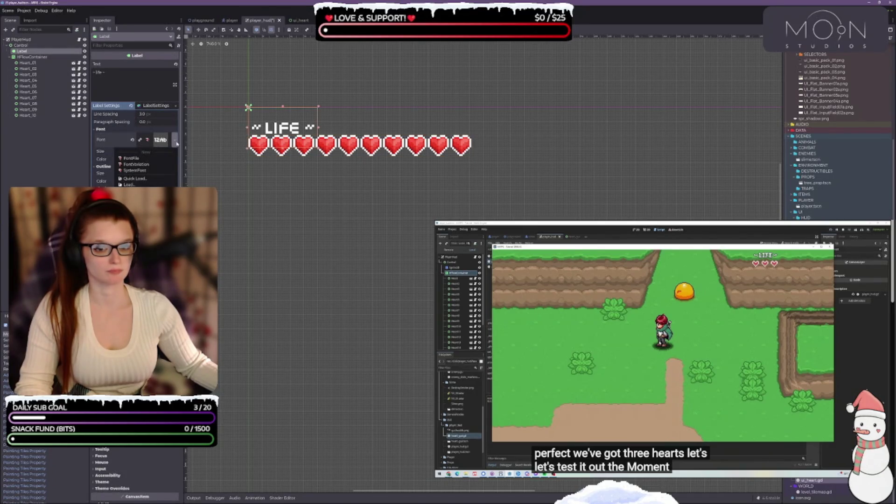
{"action": "left_click", "coordinate": [139, 120]}
{"action": "scroll", "coordinate": [851, 180], "scroll_direction": "up", "scroll_amount": 5}
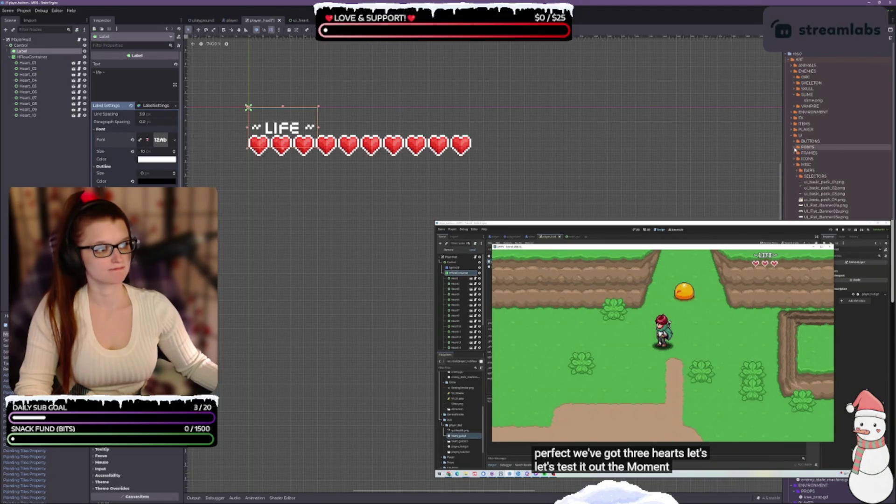
{"action": "left_click", "coordinate": [795, 147]}
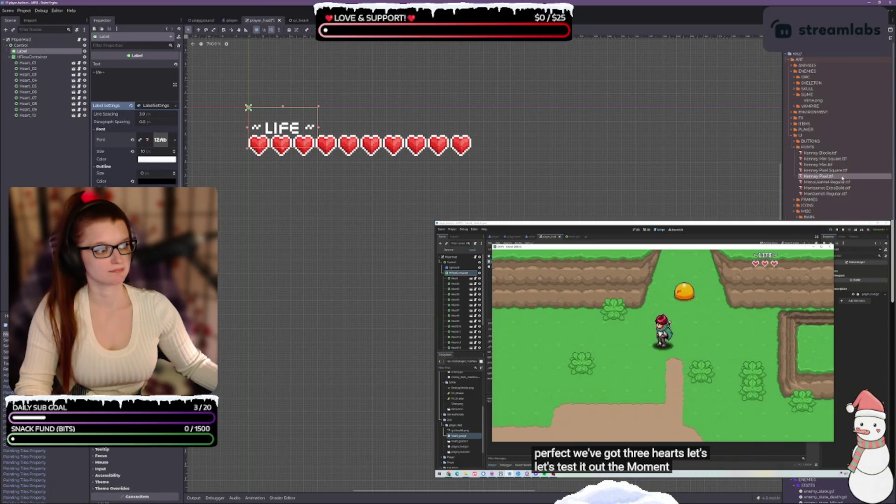
{"action": "left_click_drag", "start_coordinate": [842, 177], "coordinate": [162, 141]}
{"action": "left_click_drag", "start_coordinate": [825, 171], "coordinate": [160, 140]}
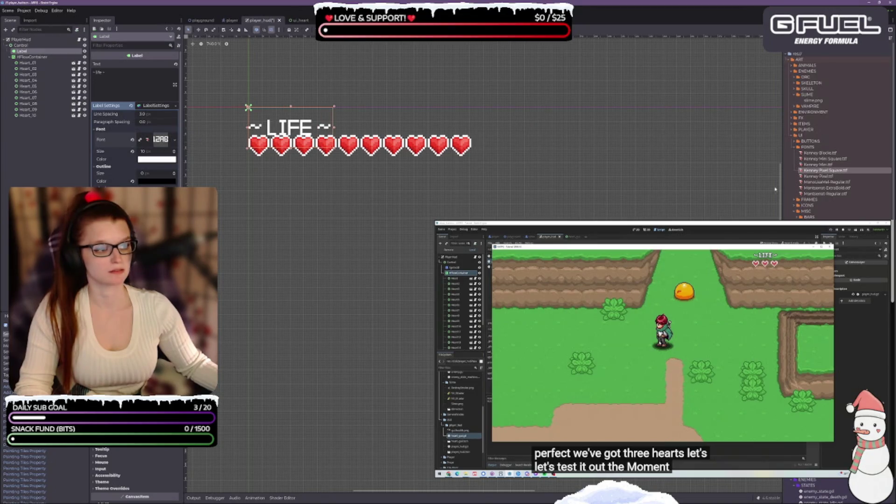
{"action": "left_click_drag", "start_coordinate": [842, 165], "coordinate": [160, 140]}
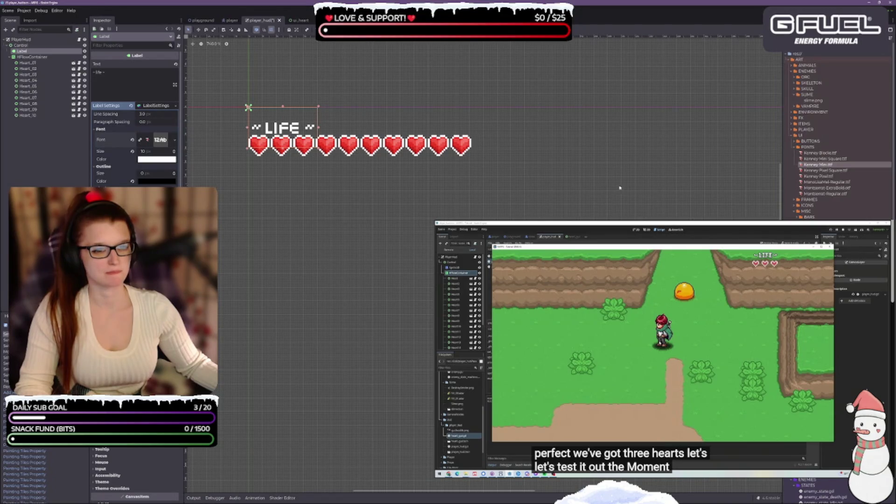
{"action": "left_click_drag", "start_coordinate": [825, 158], "coordinate": [160, 140]}
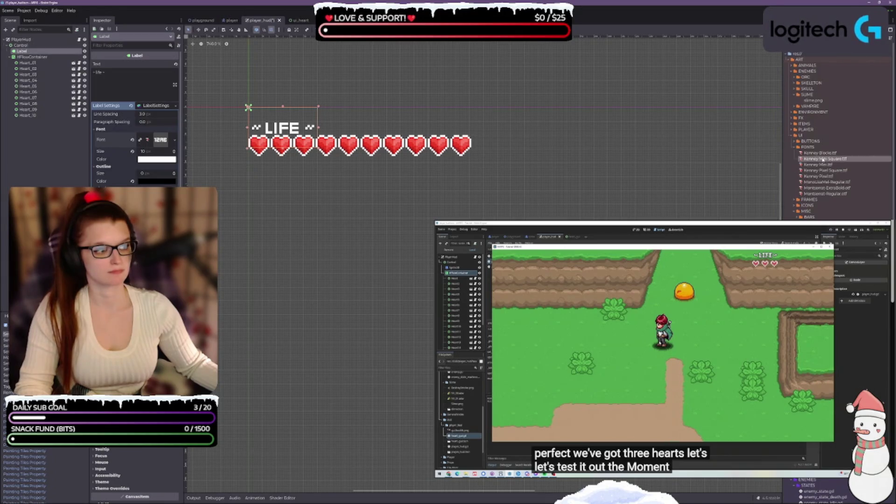
{"action": "mouse_move", "coordinate": [820, 152]}
{"action": "left_mouse_down"}
{"action": "mouse_move", "coordinate": [112, 148]}
{"action": "mouse_move", "coordinate": [182, 143]}
{"action": "mouse_move", "coordinate": [160, 140]}
{"action": "left_mouse_up"}
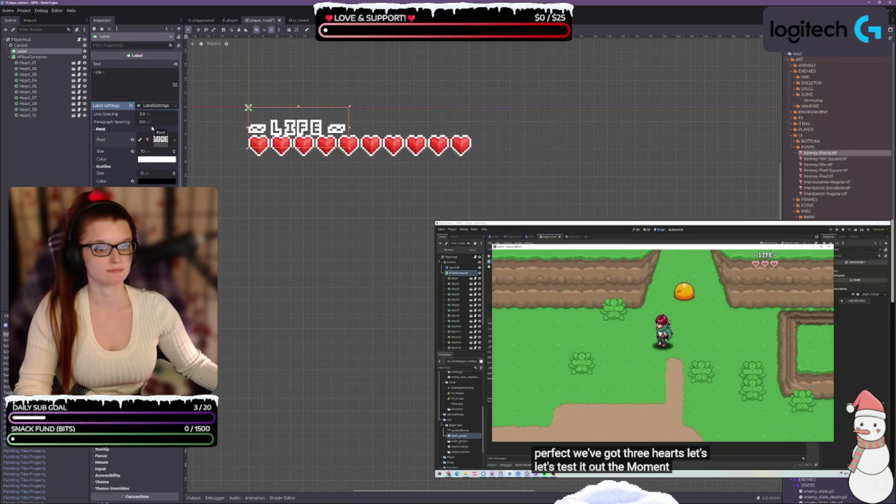
Apply Kenney Mini Square.ttf to the label and delete the trailing tilde from its text
{"action": "left_click", "coordinate": [812, 159]}
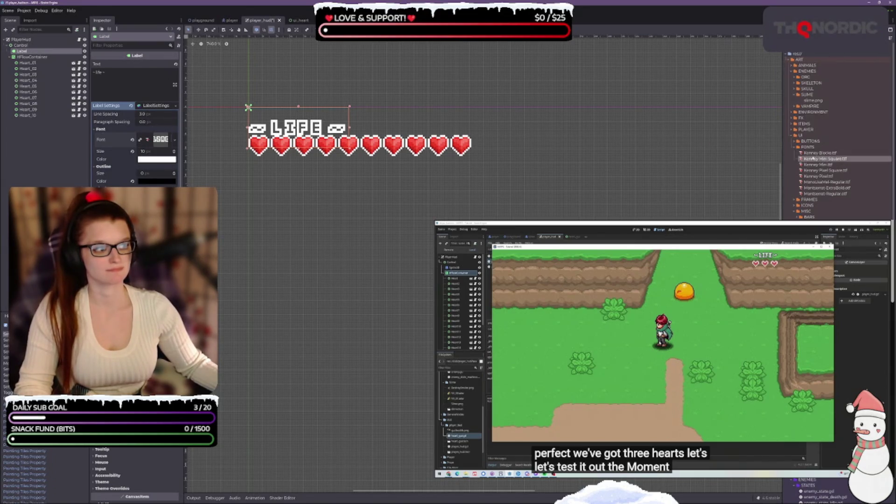
{"action": "left_click_drag", "start_coordinate": [812, 159], "coordinate": [166, 144]}
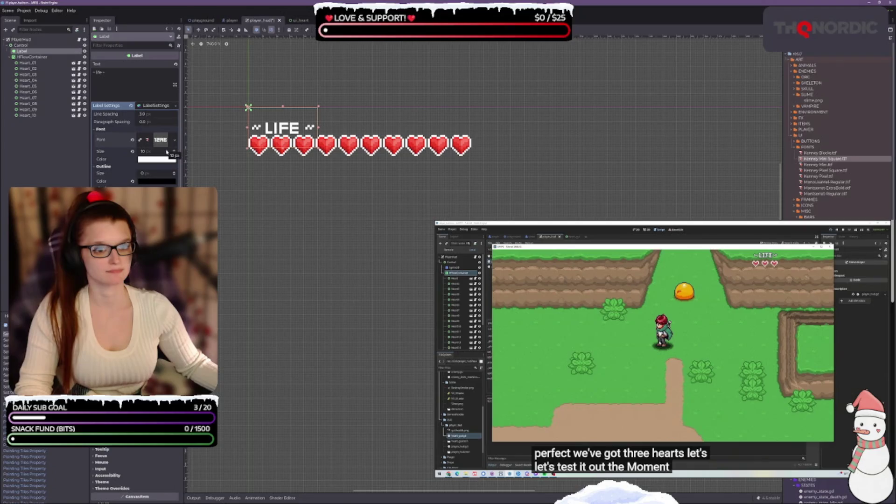
{"action": "left_click", "coordinate": [115, 77]}
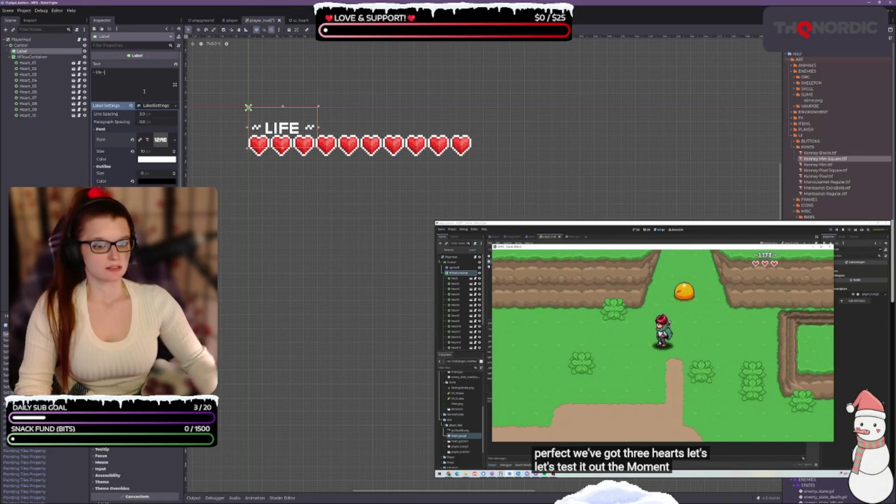
{"action": "key", "text": "BackSpace"}
{"action": "key", "text": "BackSpace"}
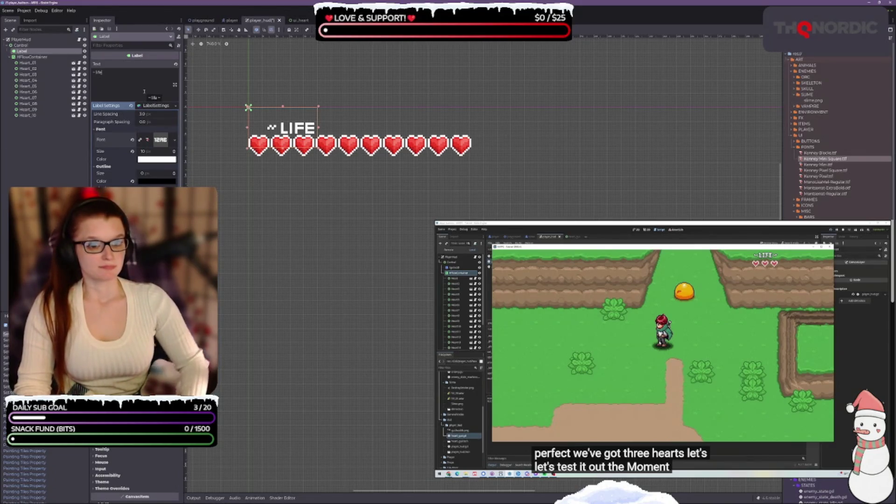
Delete the leading tilde from the LIFE label's text
{"action": "key", "text": "ctrl+Left"}
{"action": "key", "text": "BackSpace"}
{"action": "key", "text": "BackSpace"}
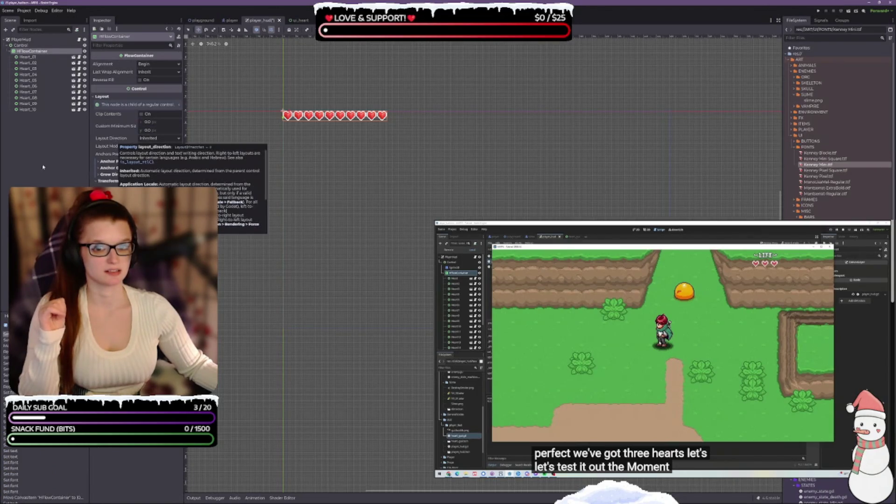
{"action": "left_click", "coordinate": [160, 138]}
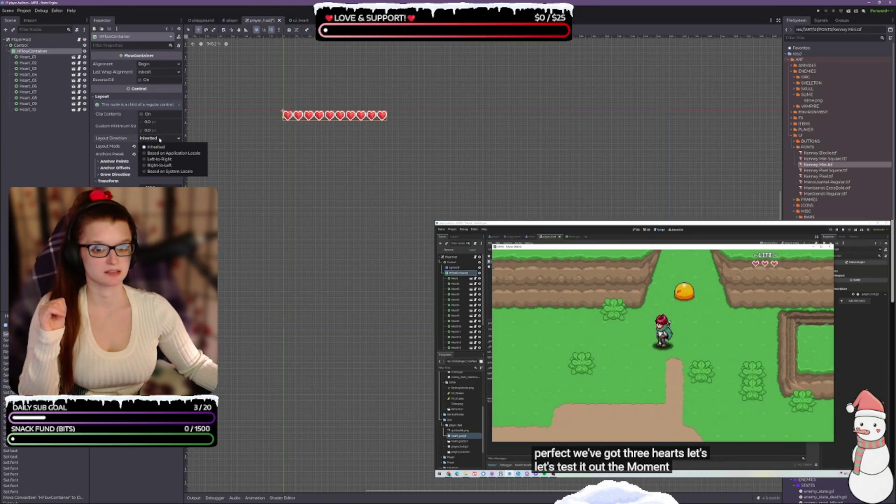
{"action": "left_click", "coordinate": [121, 140]}
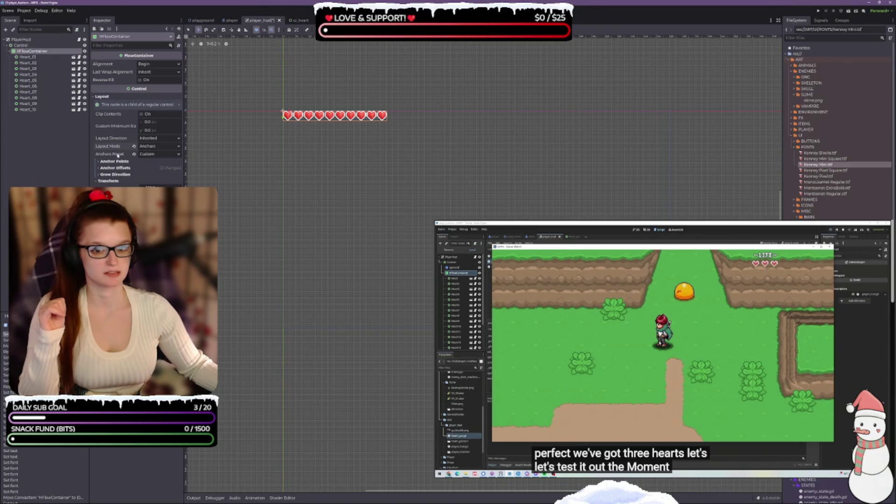
Set the HFlowContainer's anchor preset to Top Right and save the HUD scene
{"action": "left_click", "coordinate": [157, 155]}
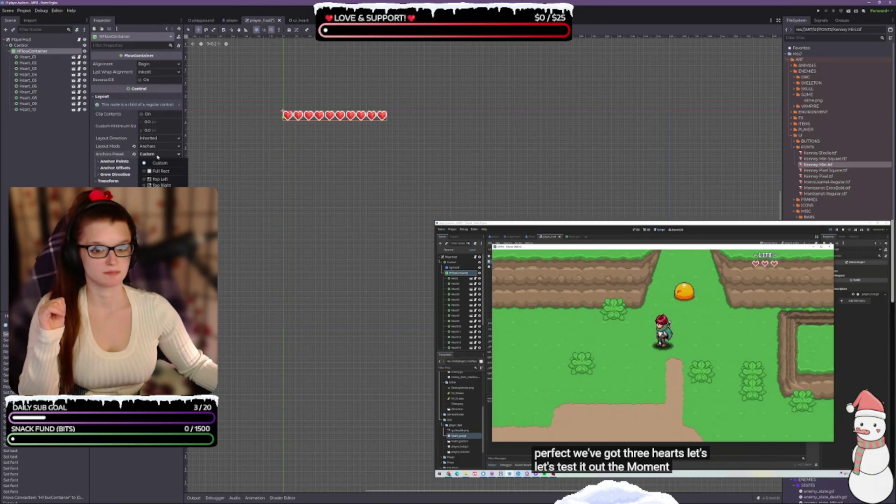
{"action": "left_click", "coordinate": [160, 185]}
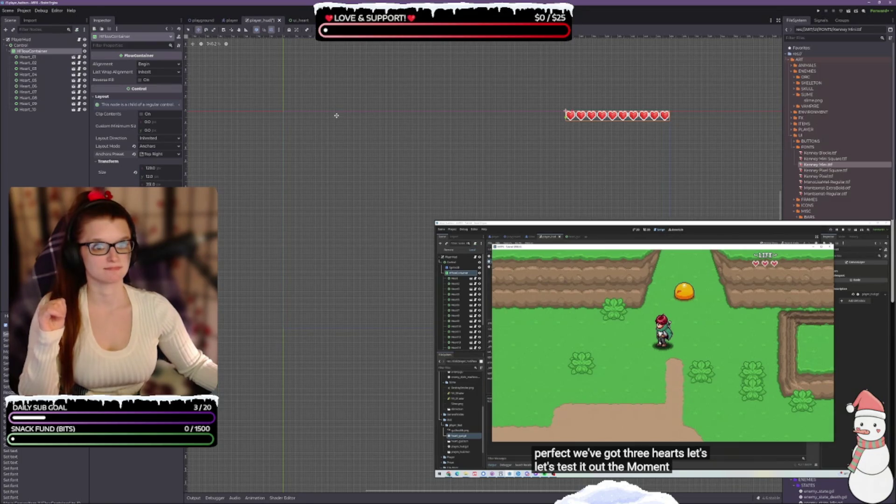
{"action": "key", "text": "ctrl+s"}
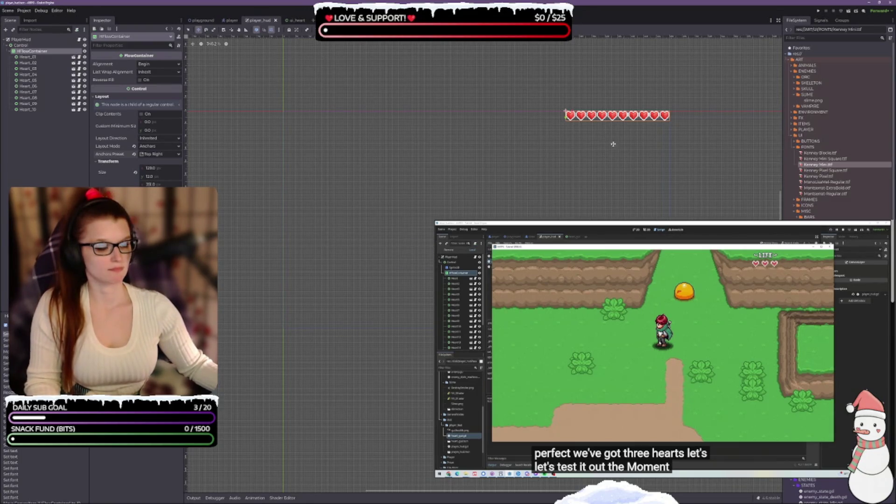
{"action": "left_click", "coordinate": [202, 21]}
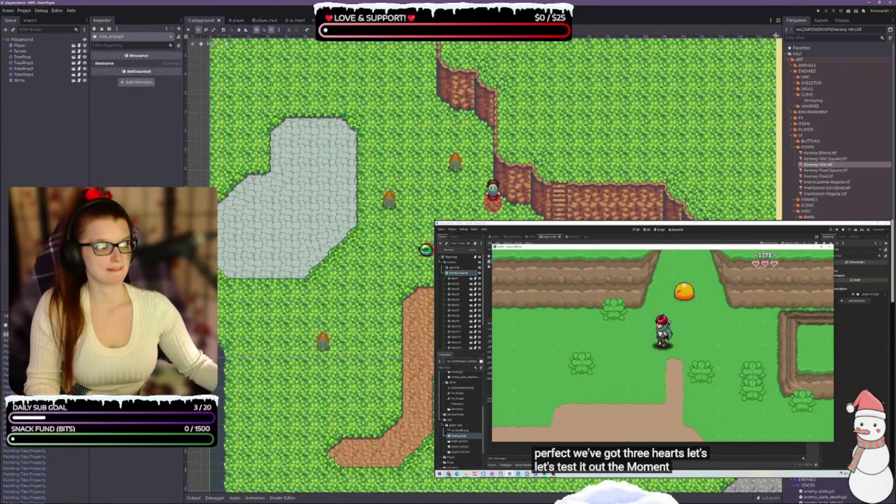
Run the project to confirm three hearts in the top-right corner, then return to player_hud
{"action": "left_click", "coordinate": [848, 13]}
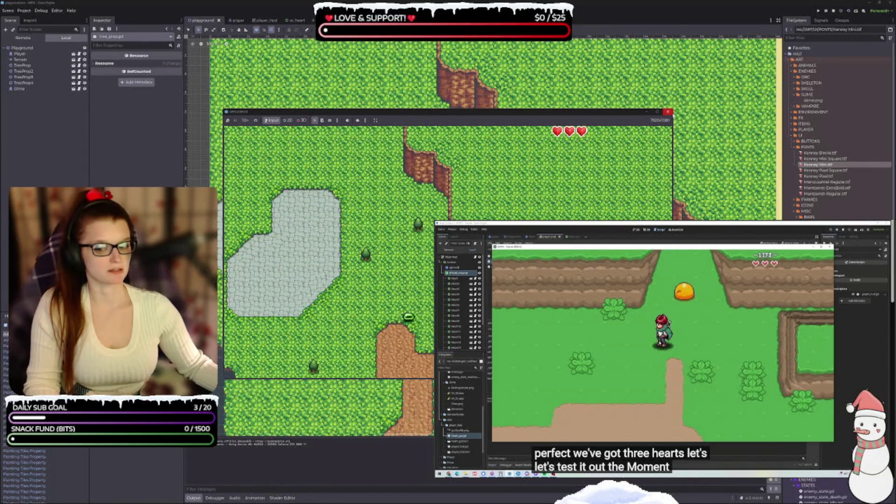
{"action": "left_click", "coordinate": [669, 112]}
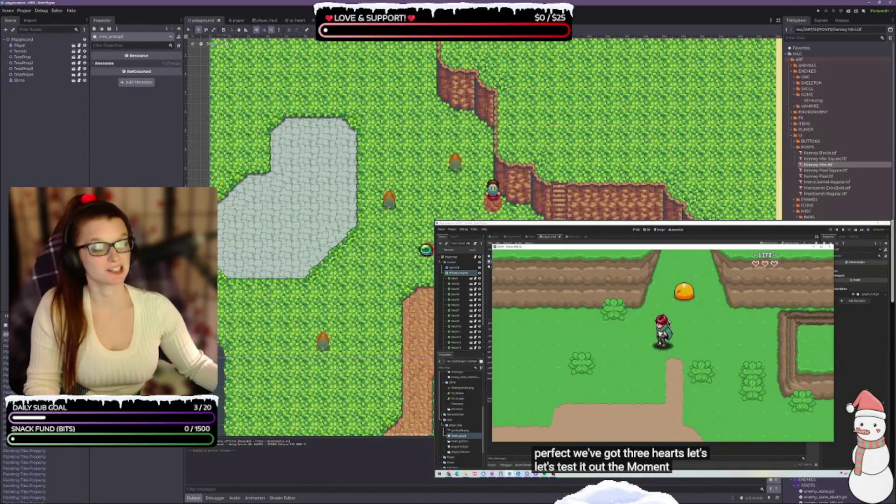
{"action": "left_click", "coordinate": [263, 20]}
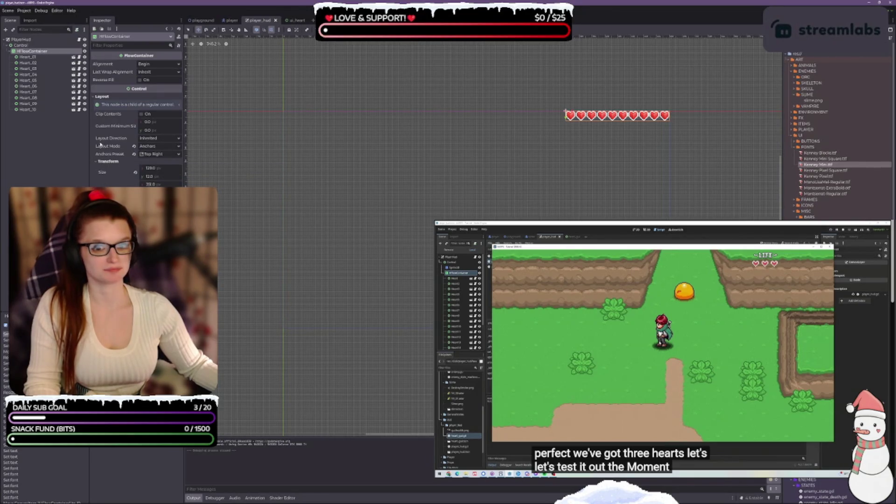
Try a right-to-left layout direction on the heart row, then set it back to left-to-right
{"action": "left_click", "coordinate": [154, 140]}
{"action": "left_click", "coordinate": [163, 164]}
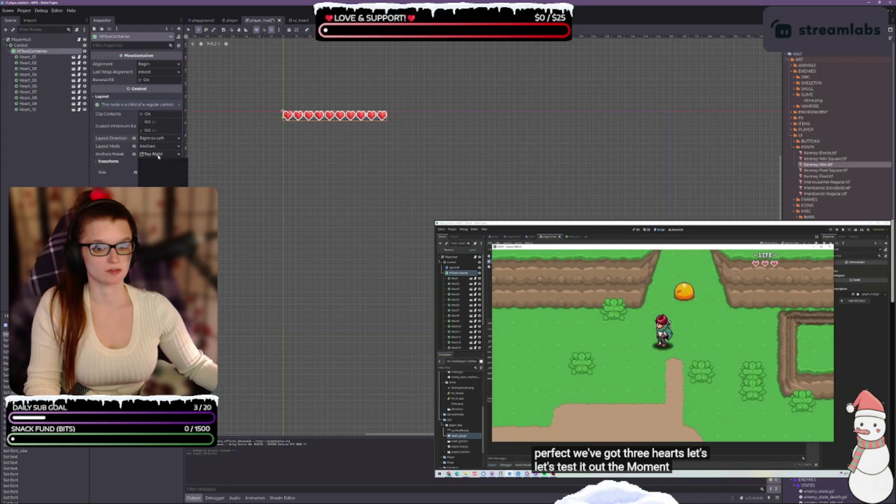
{"action": "left_click", "coordinate": [156, 141]}
{"action": "left_click", "coordinate": [157, 160]}
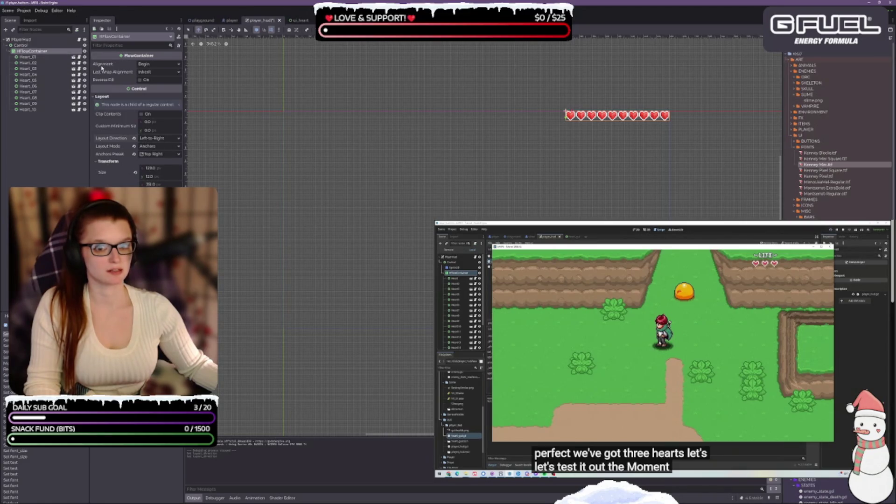
Save the HUD scene, test-run it from the playground tab, then return to player_hud
{"action": "mouse_move", "coordinate": [102, 68]}
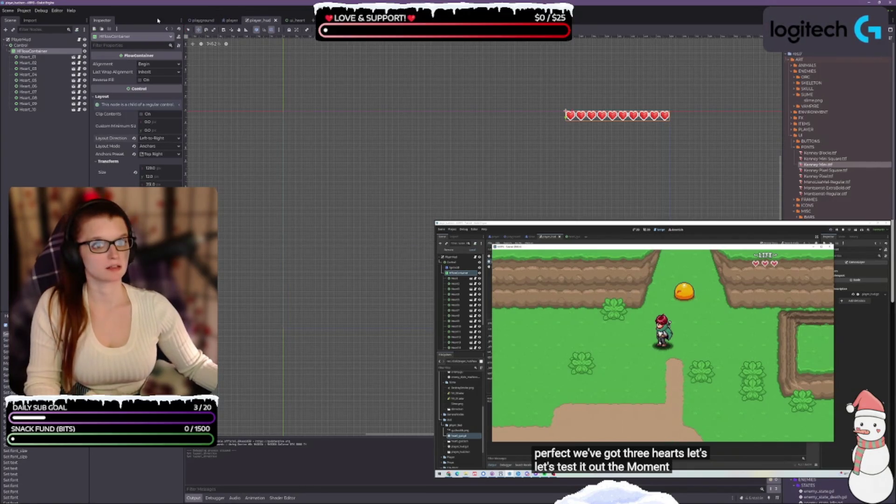
{"action": "key", "text": "ctrl+s"}
{"action": "left_click", "coordinate": [196, 21]}
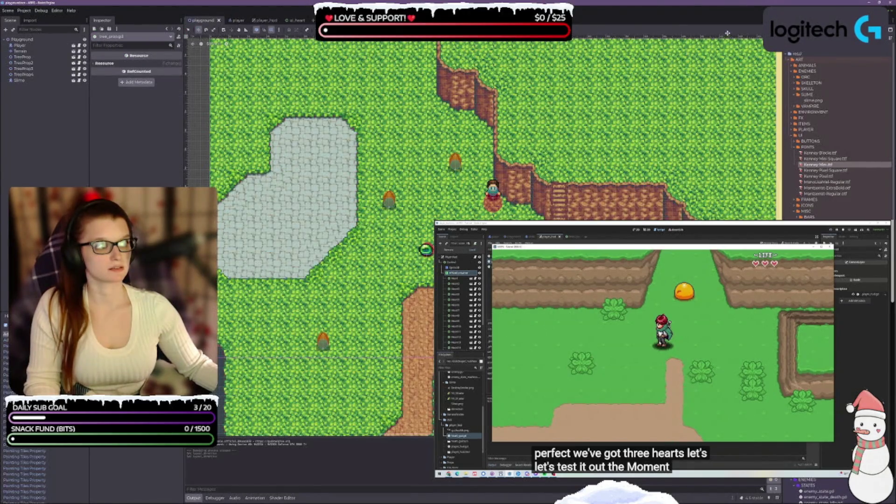
{"action": "key", "text": "F6"}
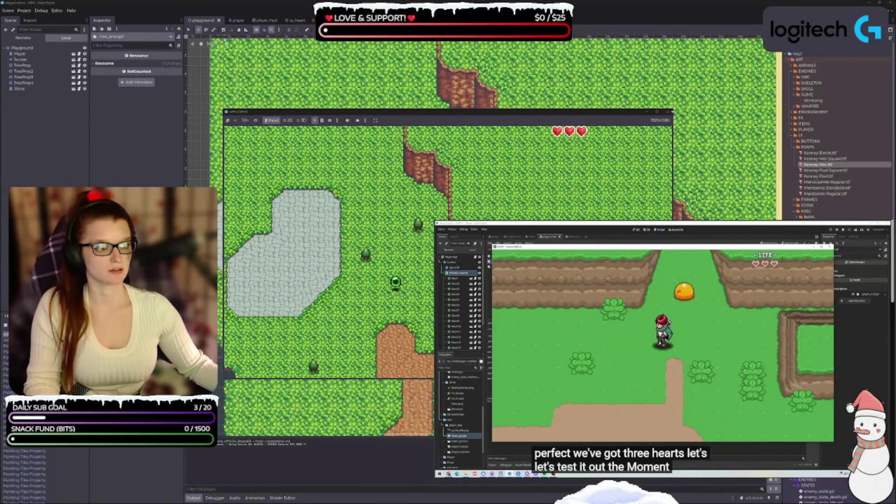
{"action": "key", "text": "F8"}
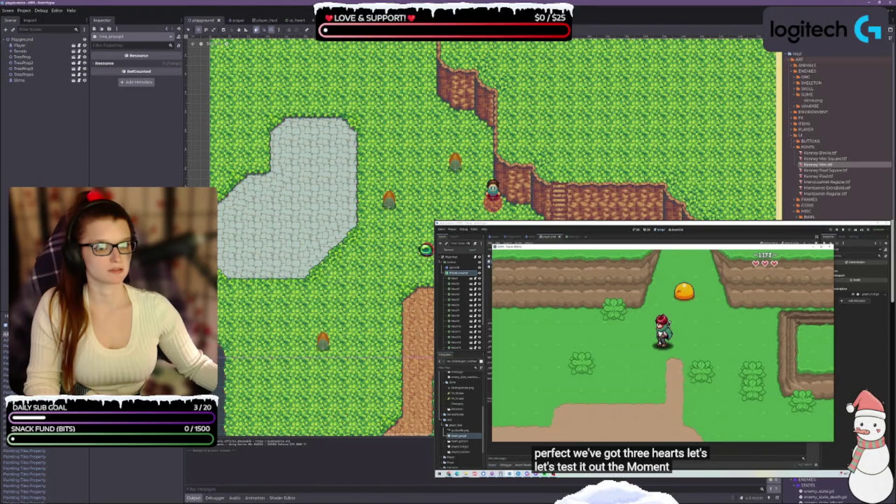
{"action": "left_click", "coordinate": [260, 20]}
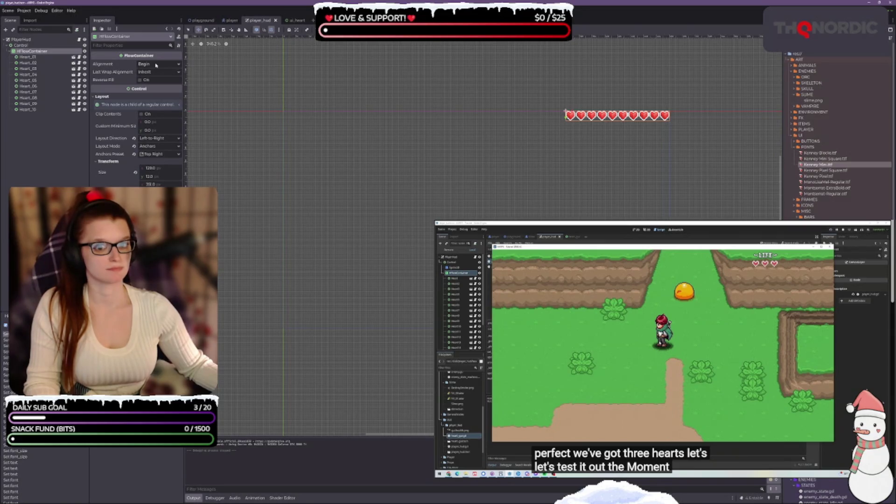
Reset layout direction to Inherited, keep alignment Begin, enable Reverse Fill, then save and run
{"action": "left_click", "coordinate": [135, 139]}
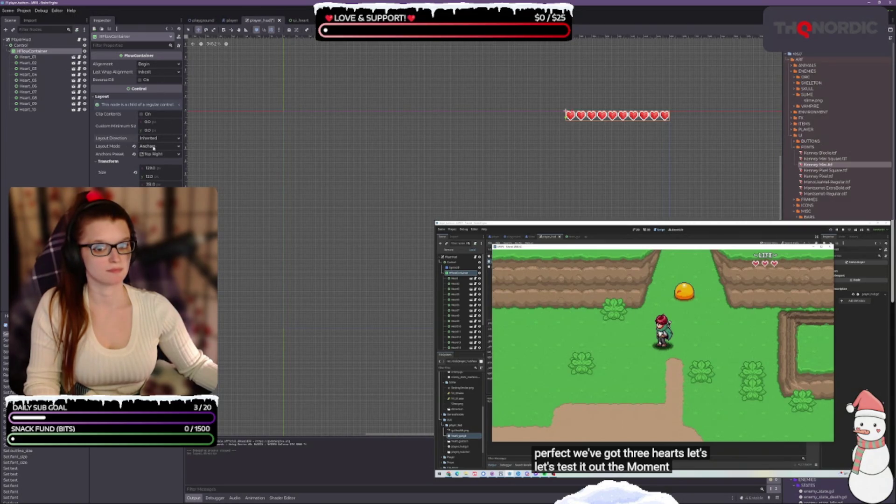
{"action": "left_click", "coordinate": [149, 64]}
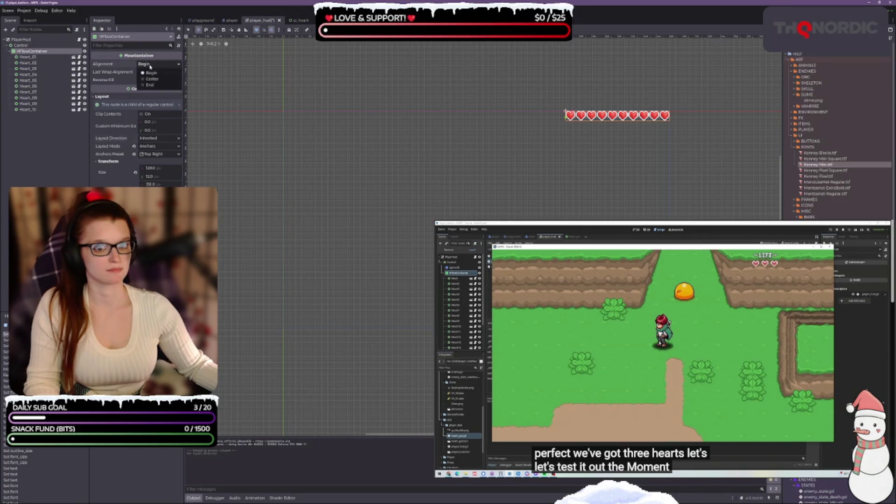
{"action": "left_click", "coordinate": [147, 72]}
{"action": "left_click", "coordinate": [140, 81]}
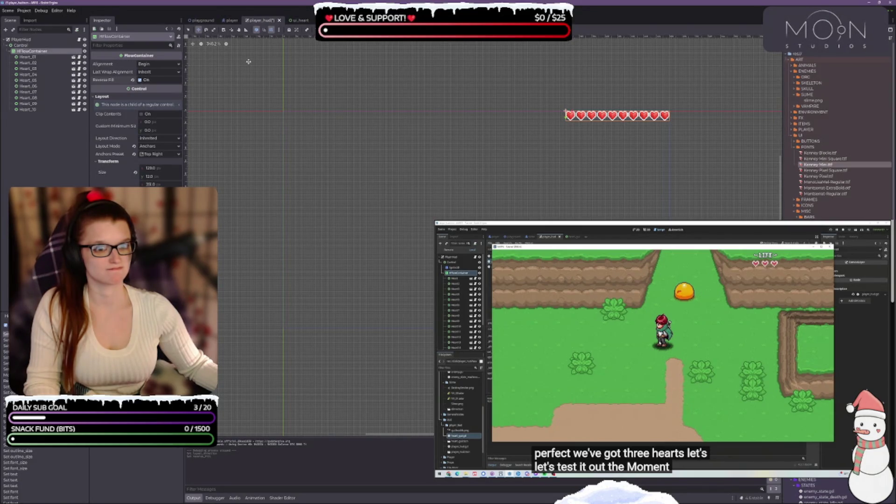
{"action": "key", "text": "ctrl+s"}
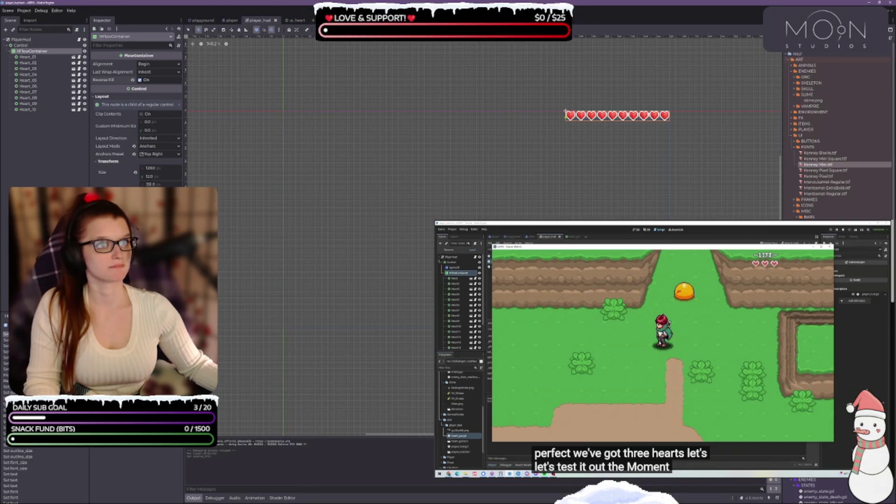
{"action": "key", "text": "F6"}
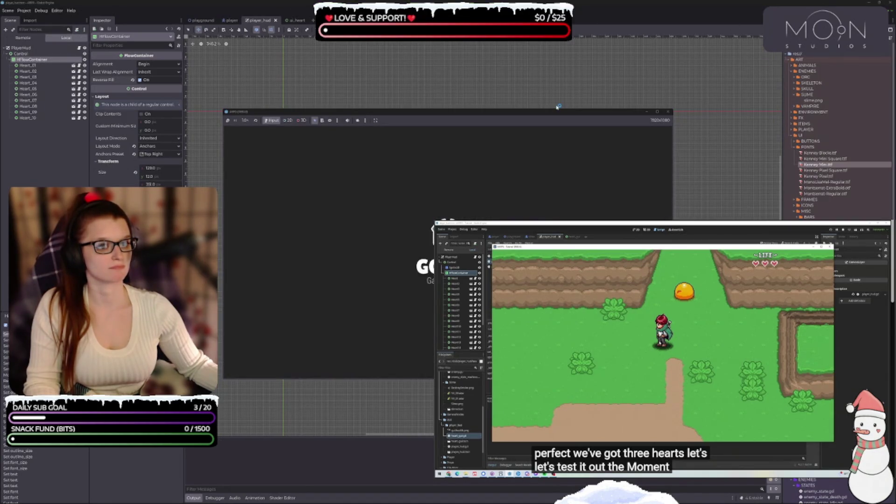
Test-run the playground level with F6 to check the hearts' position, then return to player_hud
{"action": "left_click", "coordinate": [668, 112]}
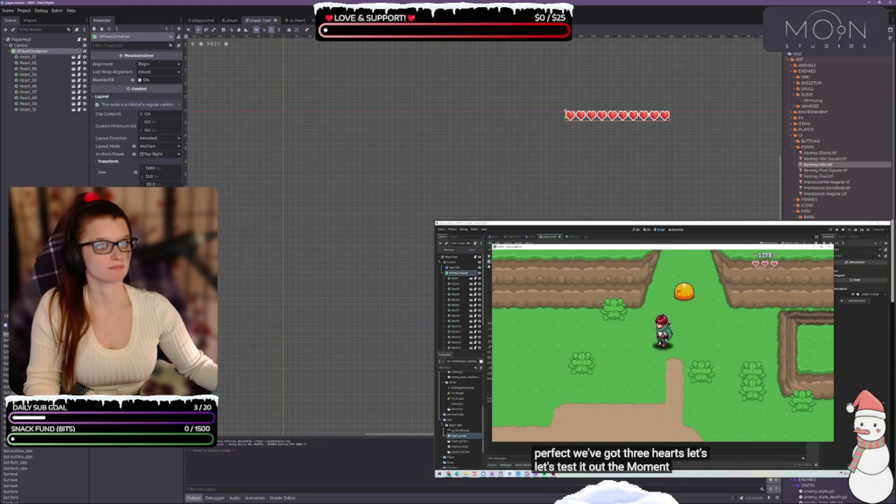
{"action": "left_click", "coordinate": [200, 20]}
{"action": "key", "text": "F6"}
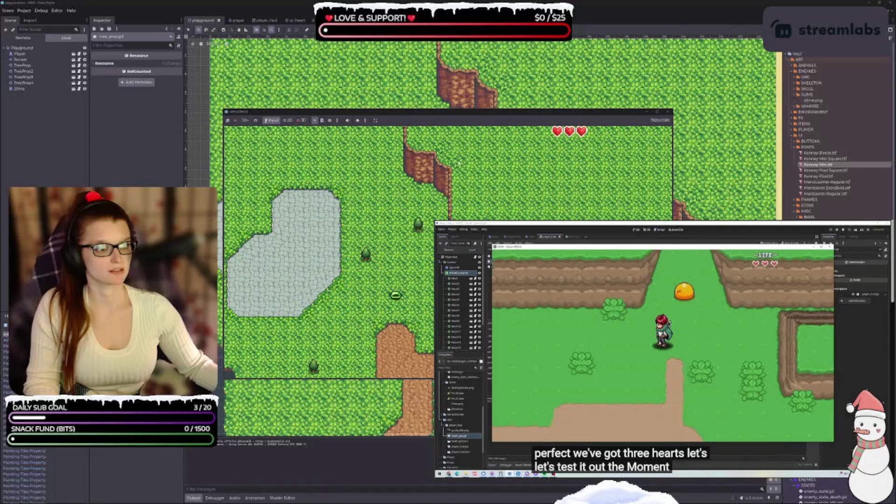
{"action": "left_click", "coordinate": [669, 112]}
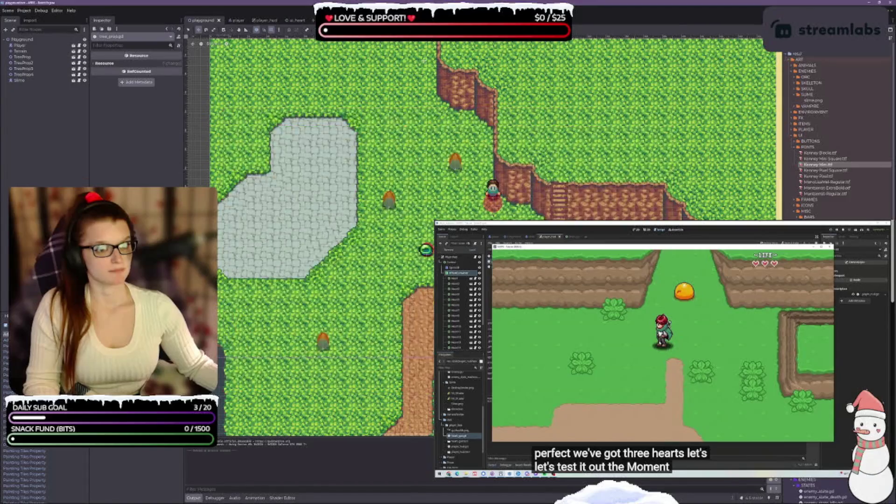
{"action": "left_click", "coordinate": [263, 21]}
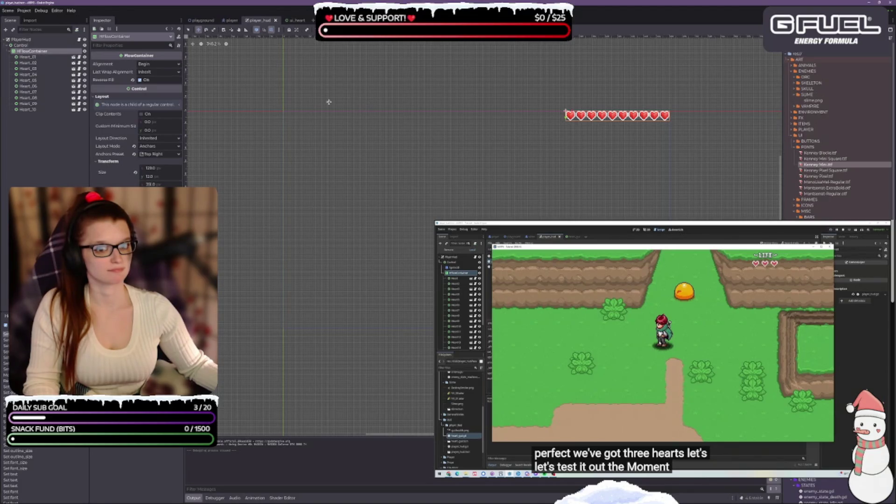
Set the heart row's alignment to End and turn Reverse Fill off
{"action": "left_click", "coordinate": [150, 66]}
{"action": "left_click", "coordinate": [153, 84]}
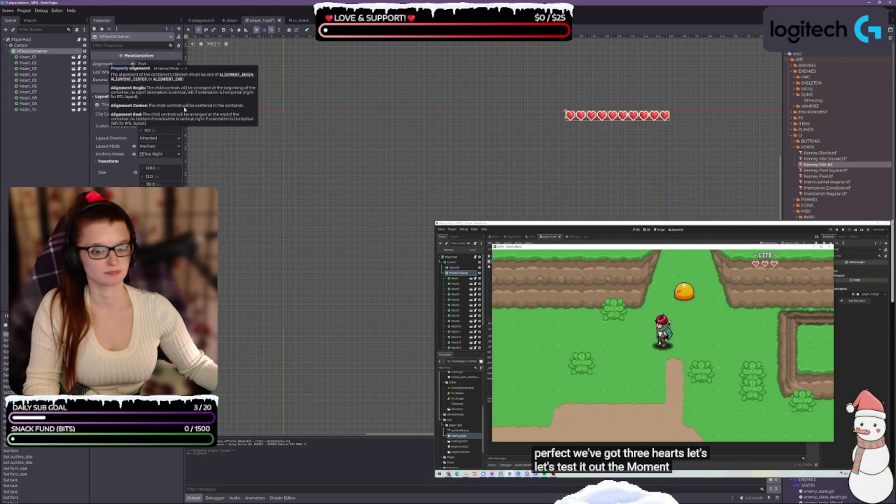
{"action": "left_click", "coordinate": [140, 81]}
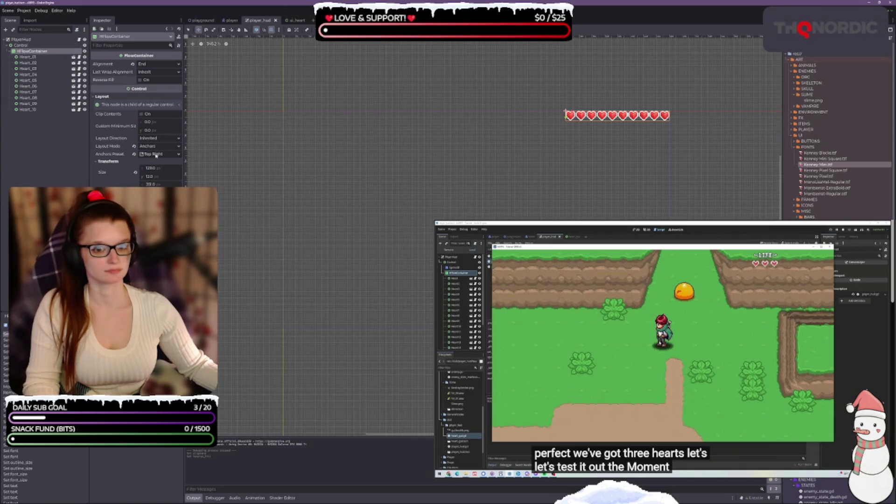
Set layout mode to Anchors with the Top Right preset and save the HUD scene
{"action": "left_click", "coordinate": [134, 146]}
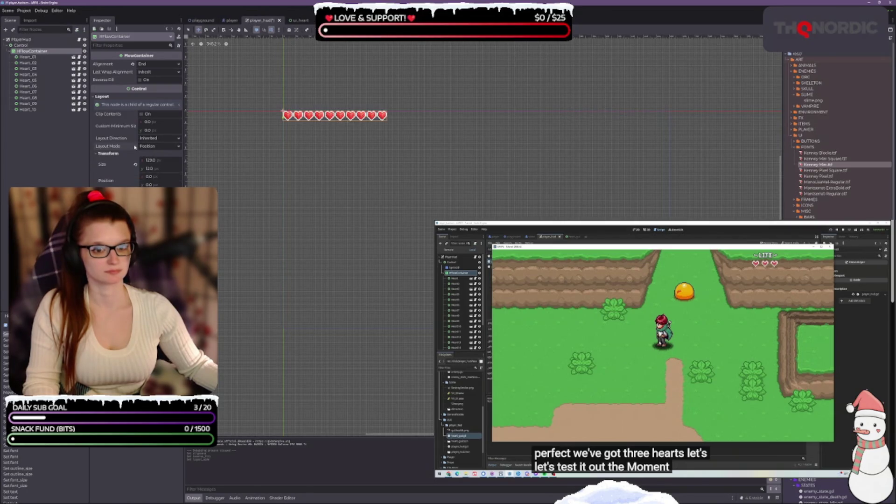
{"action": "left_click", "coordinate": [154, 146]}
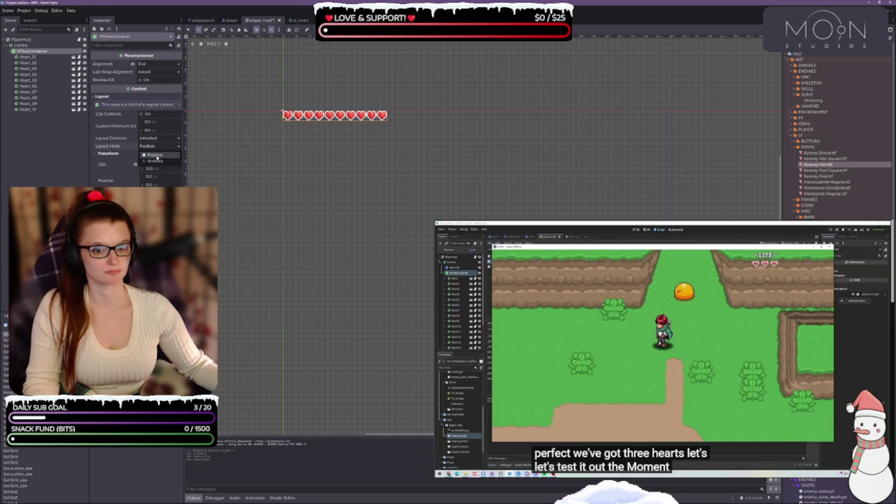
{"action": "left_click", "coordinate": [151, 161]}
{"action": "left_click", "coordinate": [156, 154]}
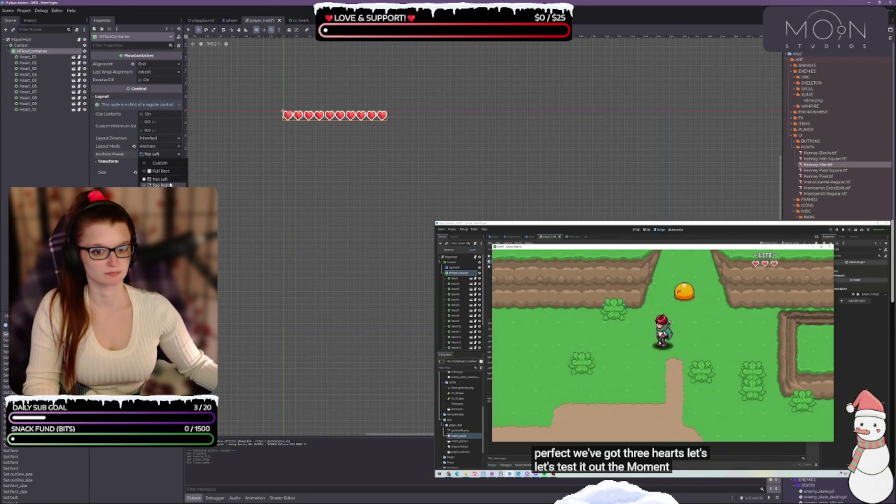
{"action": "left_click", "coordinate": [161, 184]}
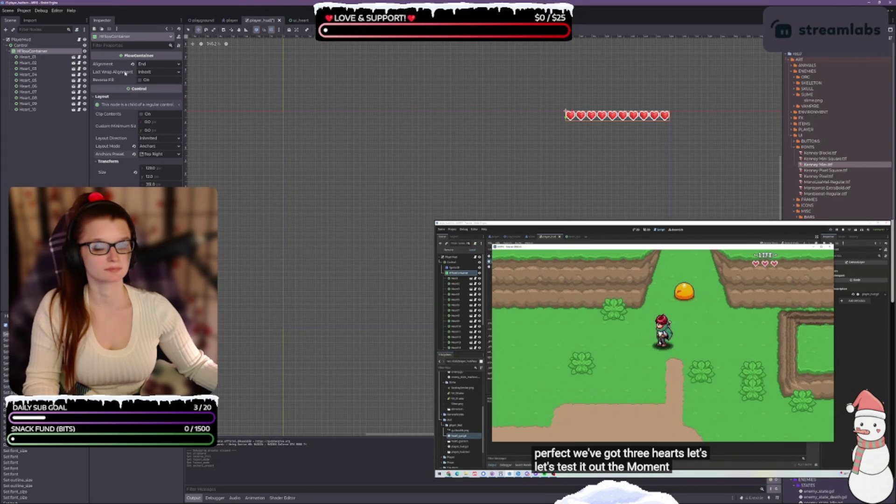
{"action": "key", "text": "ctrl+s"}
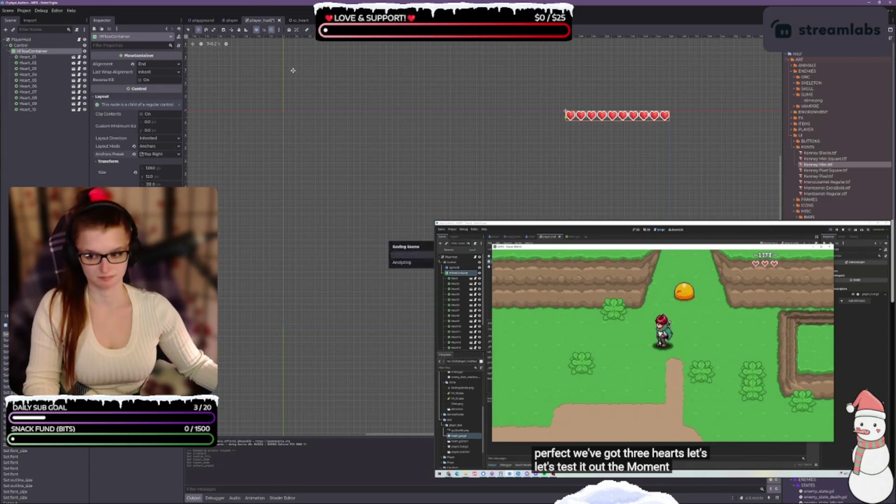
Run the playground level and capture a screenshot of the game window with its top-right hearts
{"action": "left_click", "coordinate": [200, 20]}
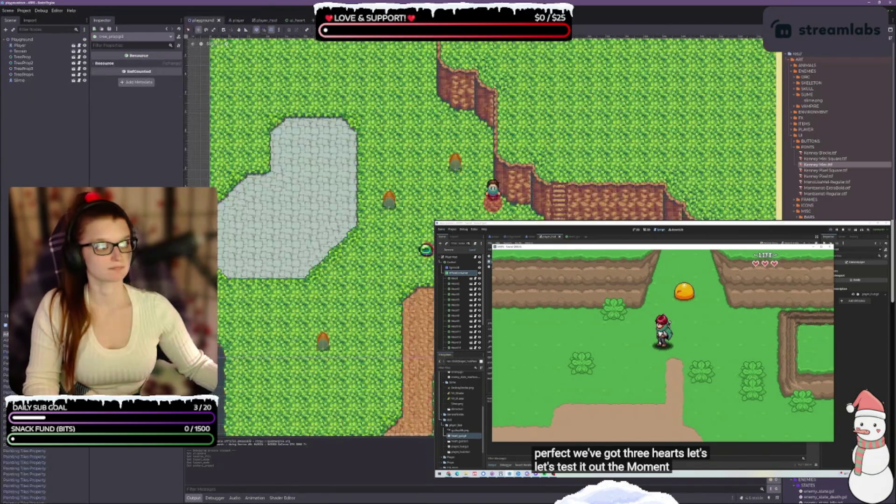
{"action": "key", "text": "F5"}
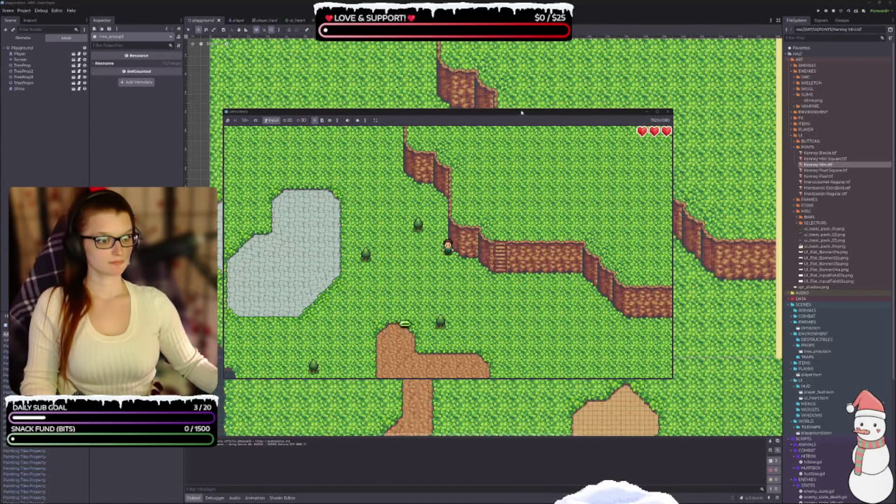
{"action": "key", "text": "super+shift+s"}
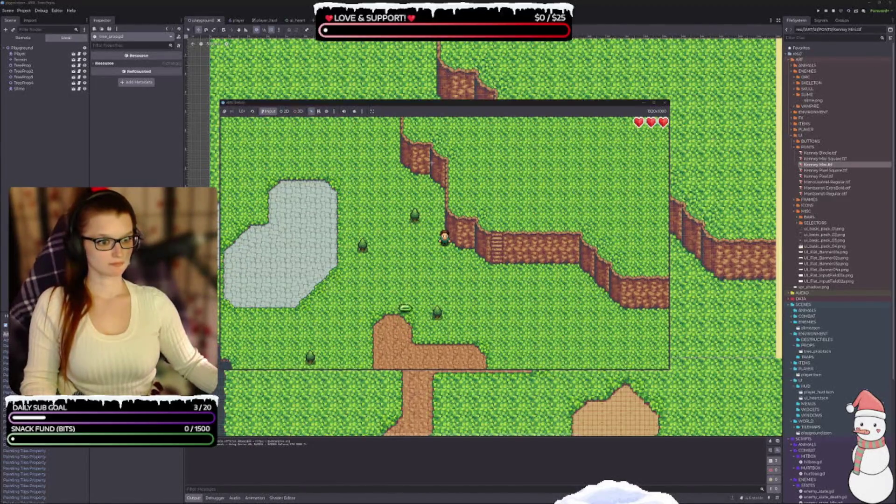
{"action": "left_click_drag", "start_coordinate": [219, 117], "coordinate": [670, 369]}
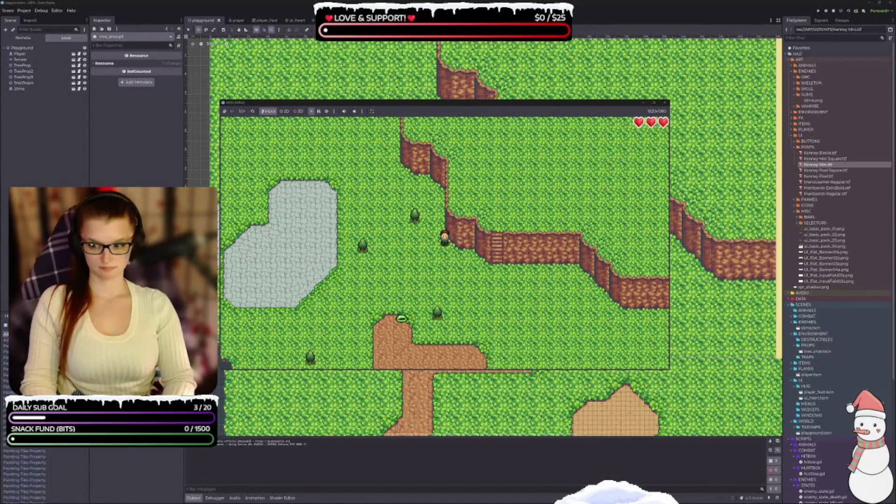
Walk the player into the slime with the arrow keys so the third heart drains to half
{"action": "key", "text": "Down"}
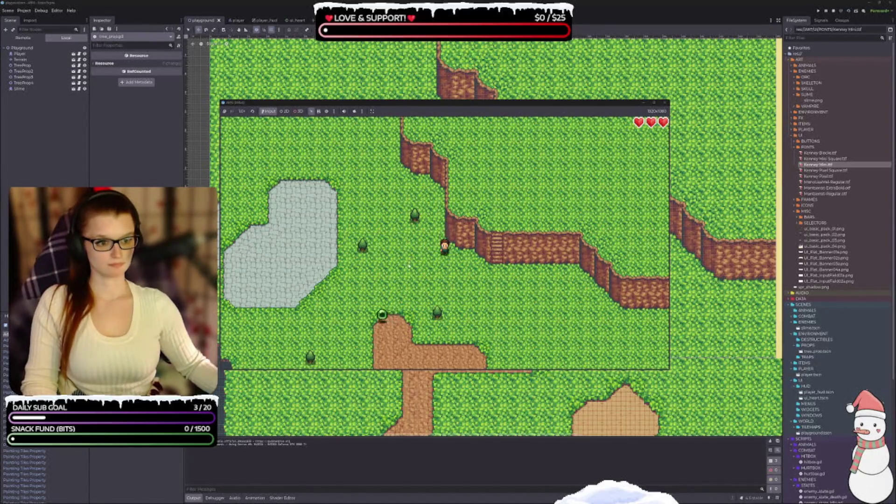
{"action": "key", "text": "Left"}
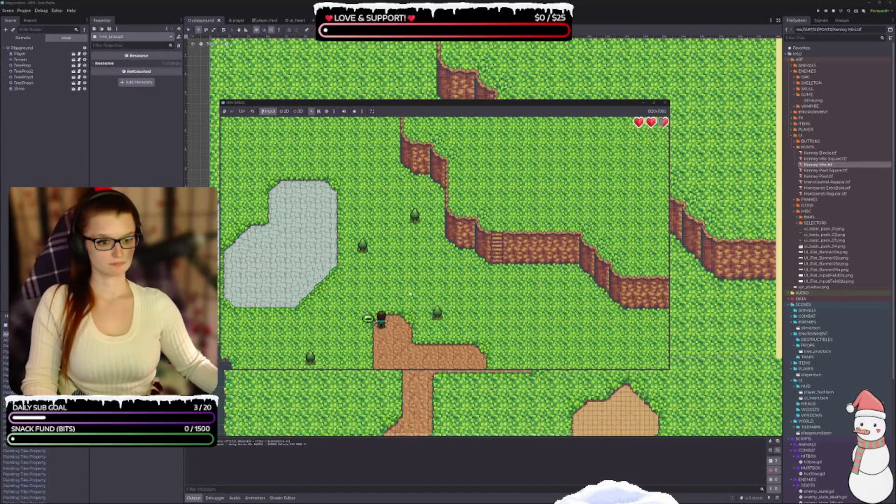
{"action": "key", "text": "Right"}
{"action": "key", "text": "Up"}
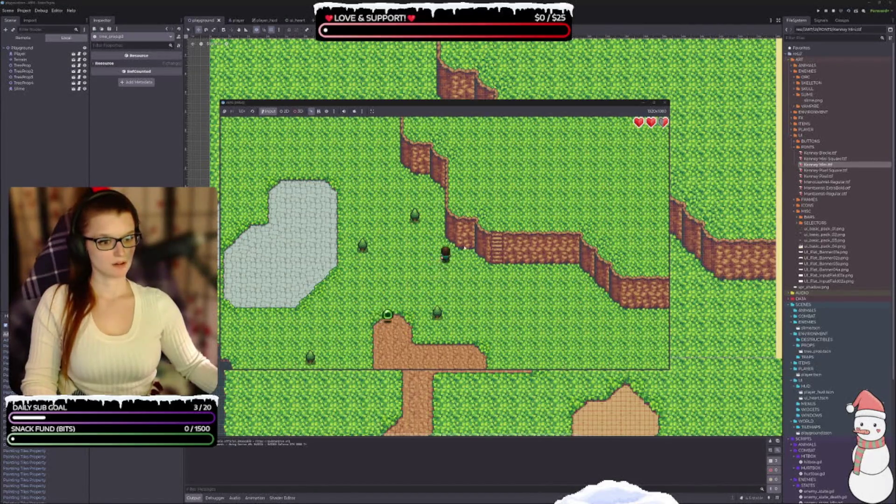
{"action": "key", "text": "Left"}
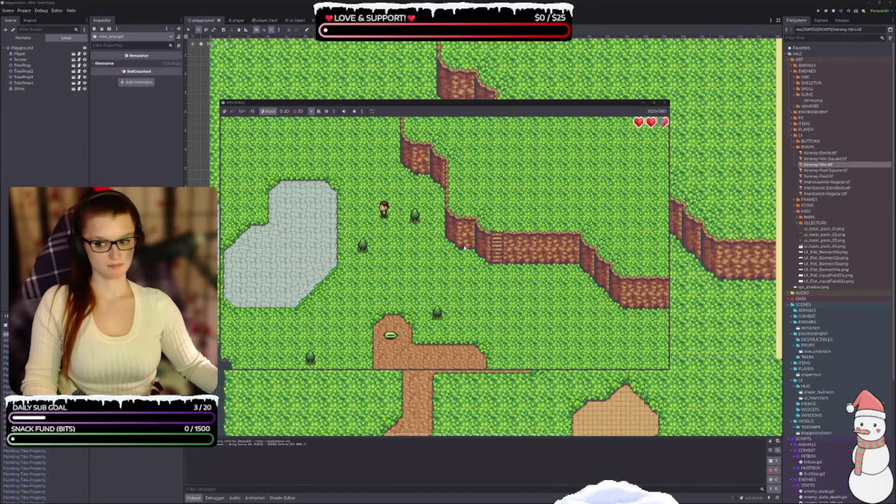